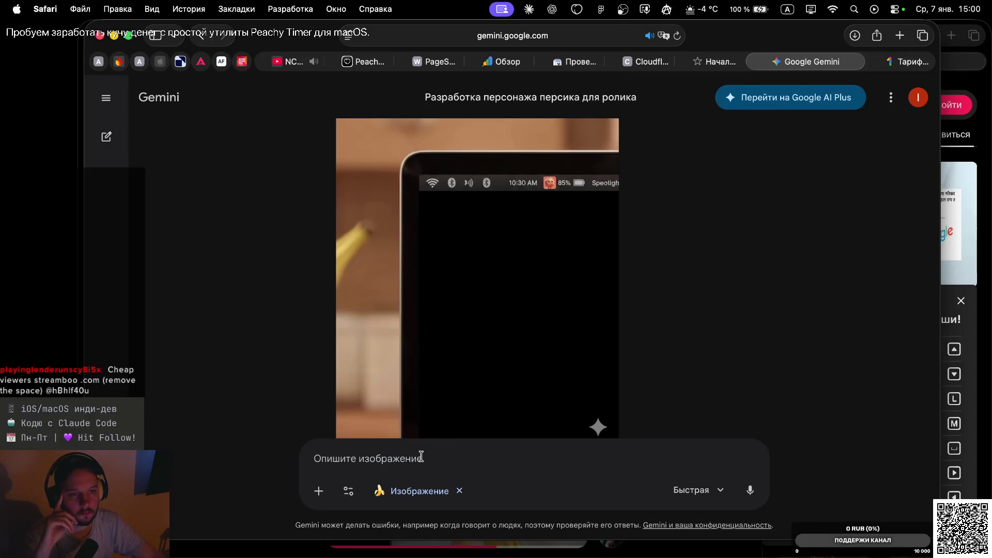
Dictate and send a request to draw the menu bar icons on the right edge, like macOS.
scroll(467, 383, down, 2)
scroll(468, 383, up, 2)
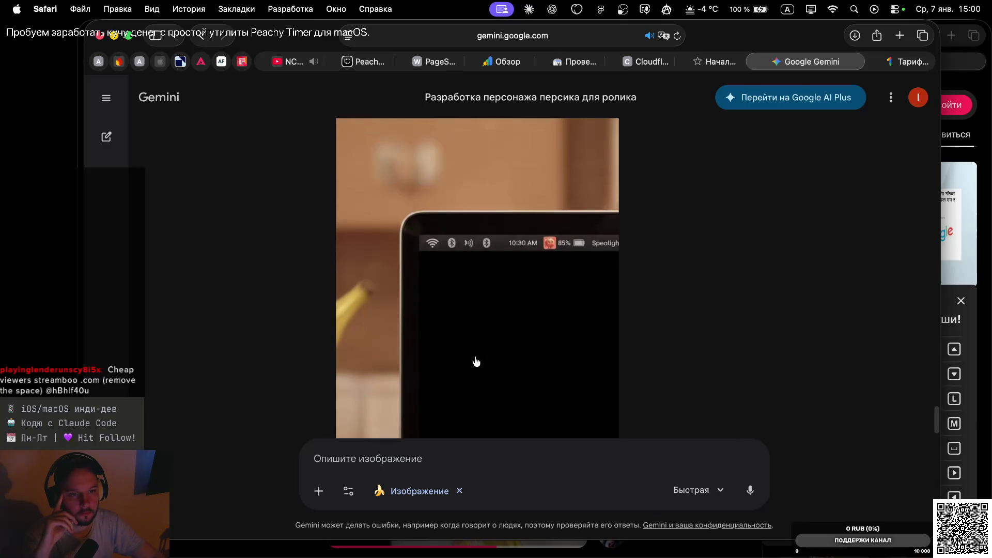
scroll(467, 382, down, 2)
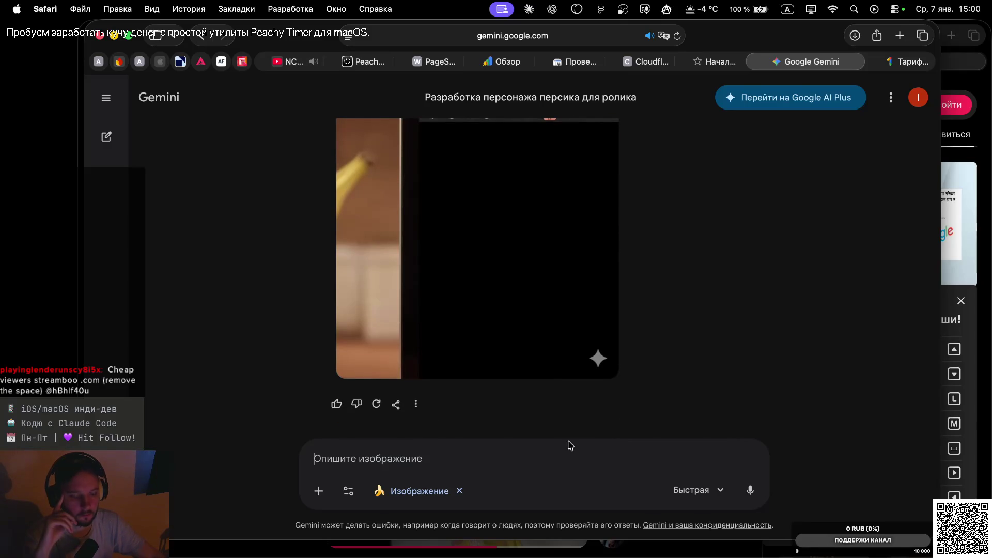
key(fn)
key(fn)
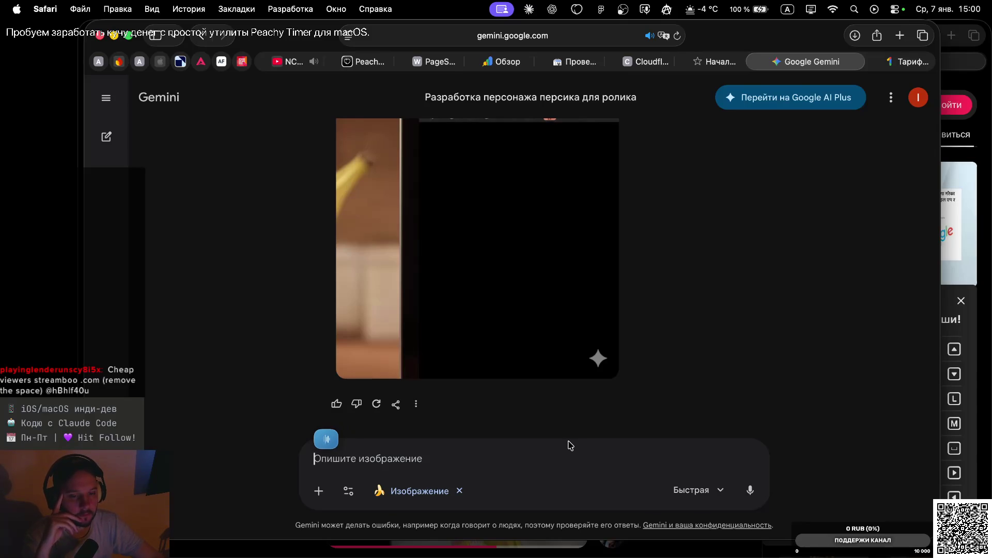
key(Return)
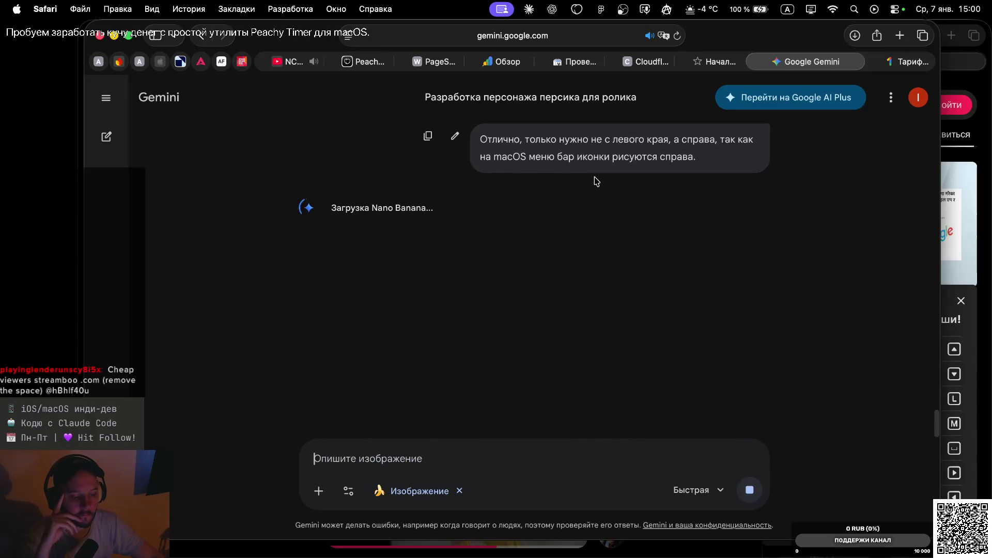
Review the regenerated left-edge close-up and start dictating a correction about where to zoom.
scroll(597, 180, up, 5)
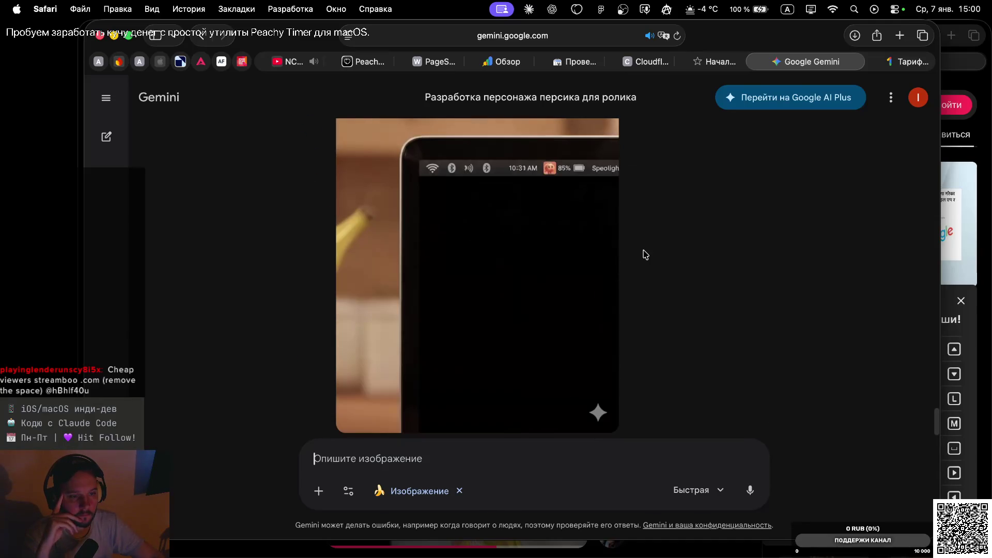
key(fn)
key(fn)
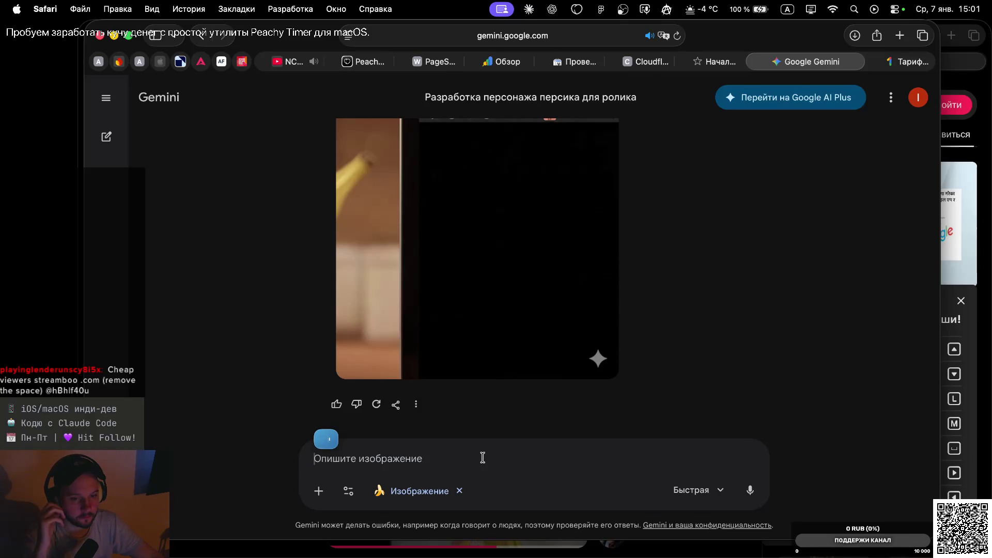
Send the dictated request to zoom on the MacBook's right side with menu bar icons and peach.
key(Return)
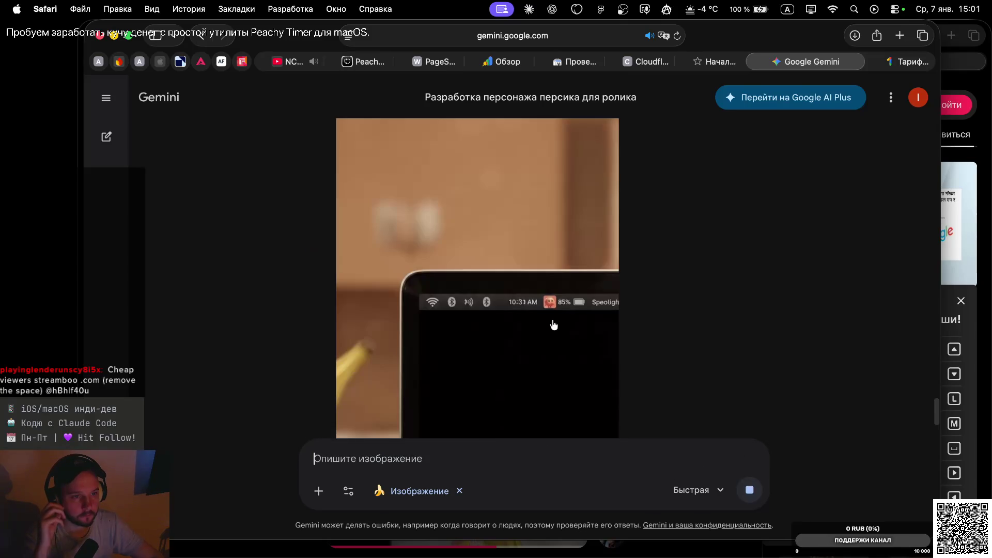
scroll(549, 207, up, 5)
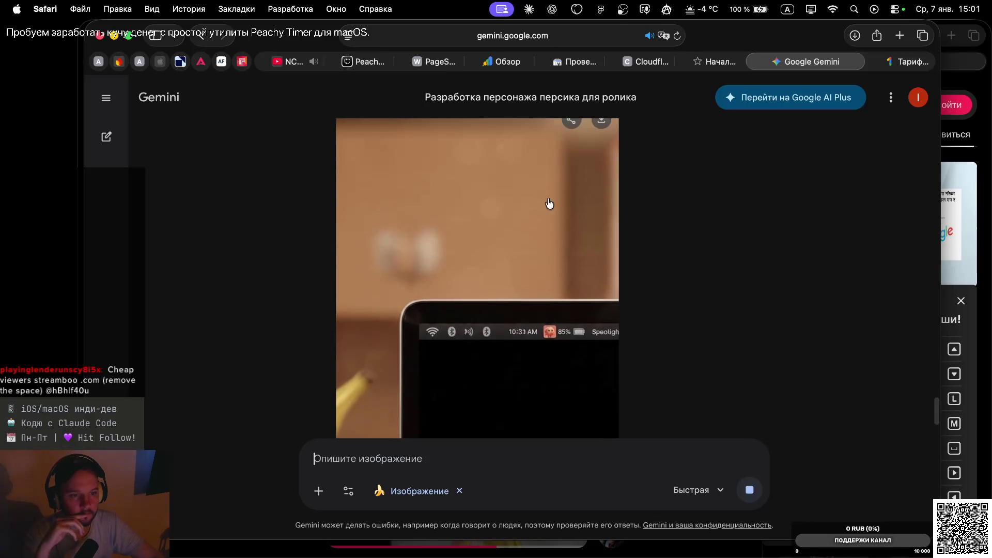
scroll(561, 266, up, 5)
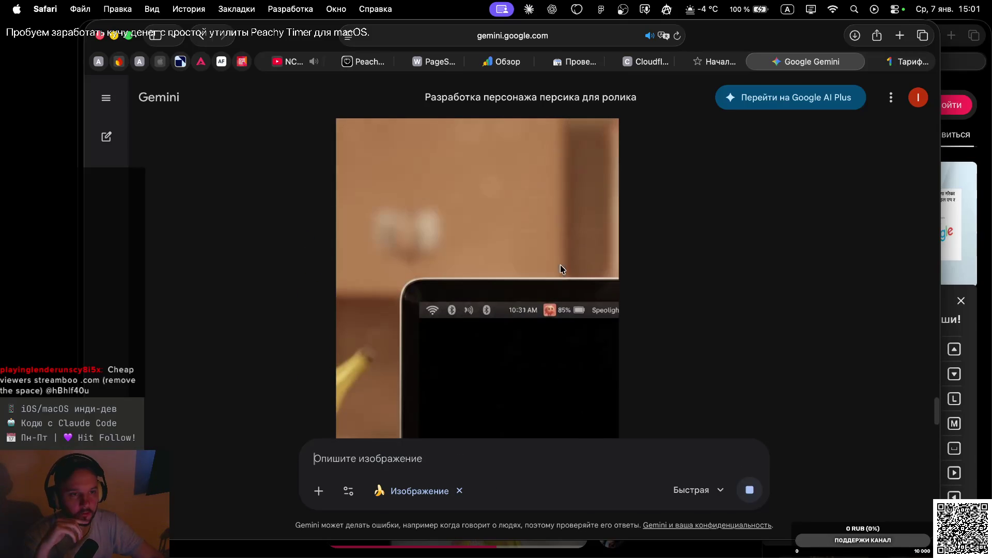
scroll(446, 328, down, 3)
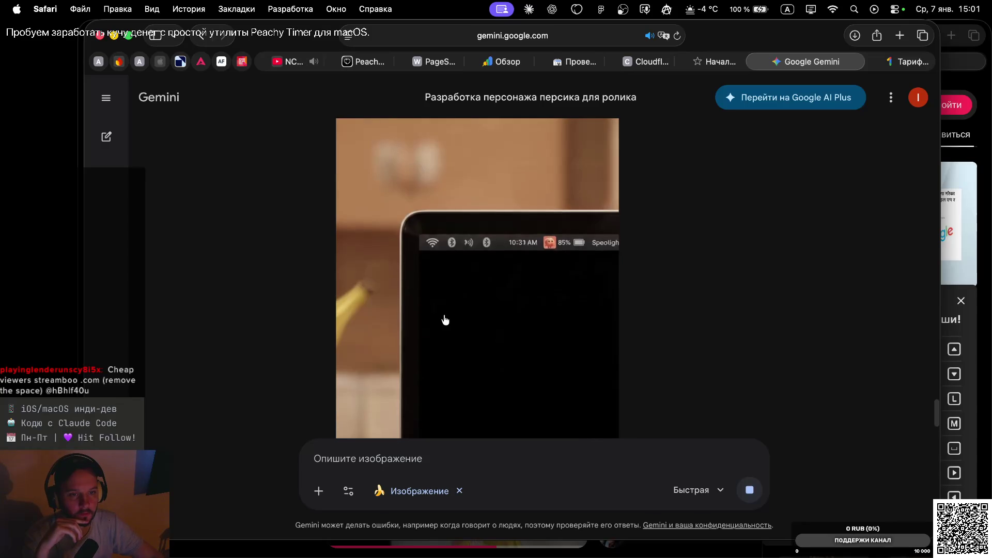
scroll(445, 320, down, 3)
mouse_move(473, 173)
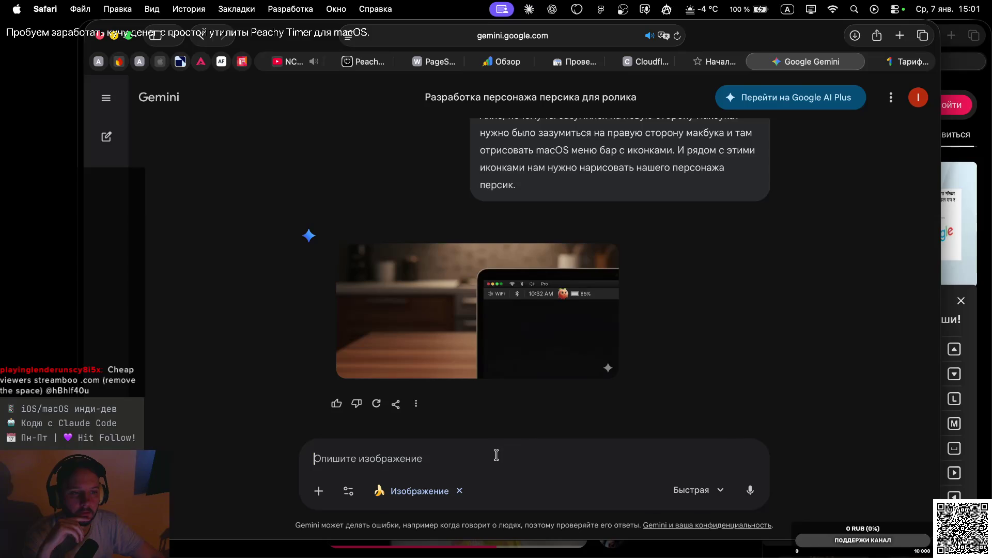
Download the earlier full-size peach-and-laptop image from the chat.
scroll(568, 289, down, 10)
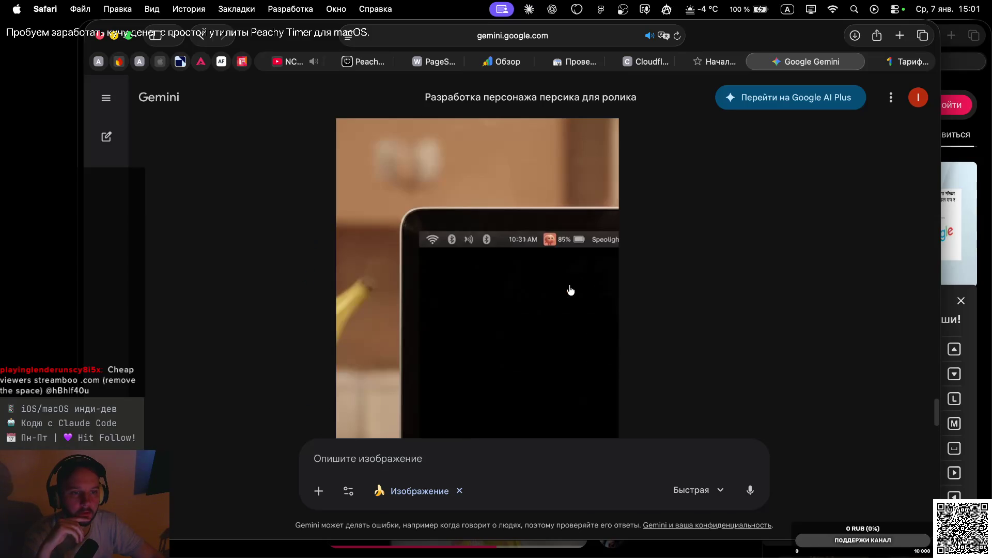
scroll(570, 290, up, 3)
scroll(571, 291, down, 6)
scroll(570, 290, down, 4)
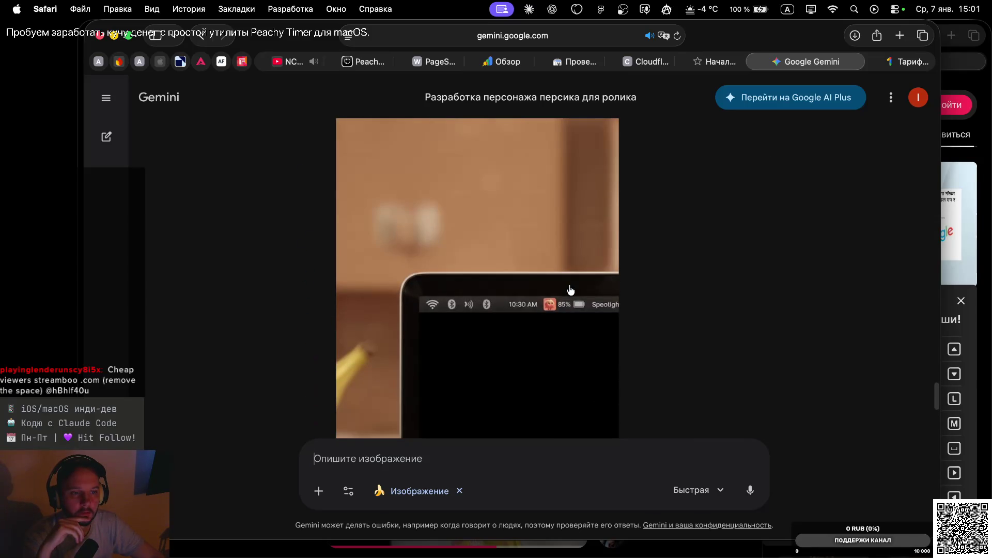
scroll(570, 289, up, 3)
scroll(571, 290, down, 8)
scroll(570, 290, down, 6)
scroll(571, 290, up, 2)
scroll(571, 290, down, 6)
scroll(570, 291, up, 3)
scroll(571, 290, up, 6)
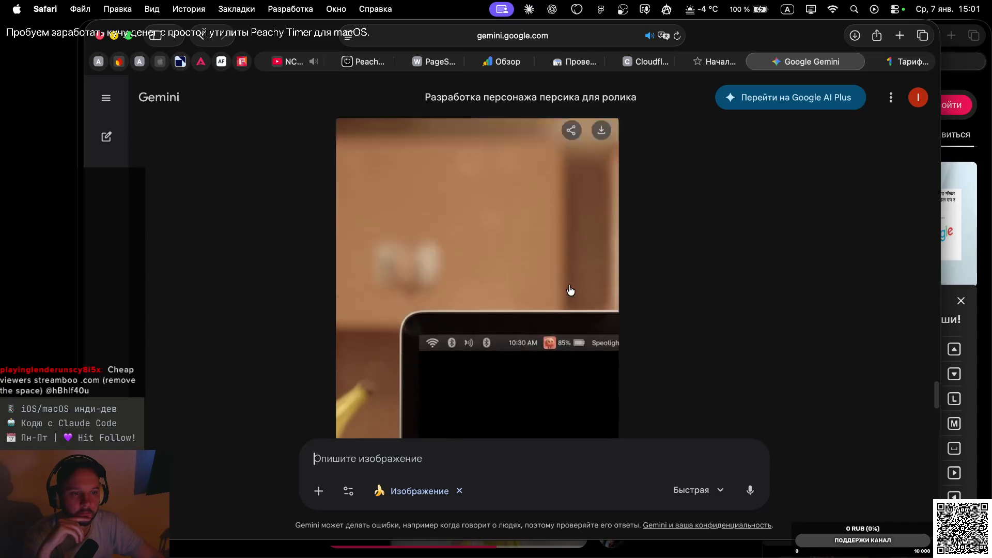
scroll(570, 290, up, 5)
scroll(568, 287, up, 3)
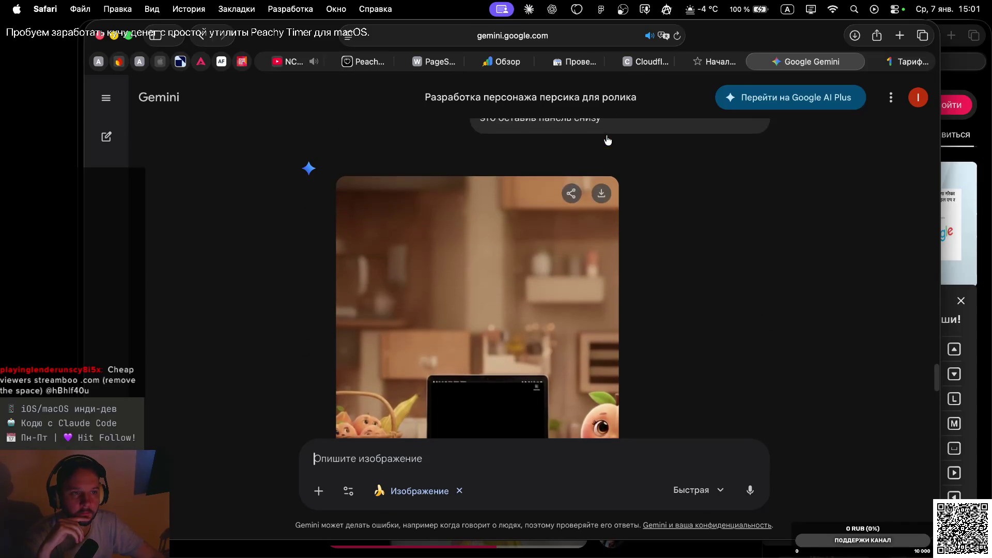
click(601, 193)
Scroll back to the prompt box and bring up its file-attachment options.
scroll(667, 274, down, 5)
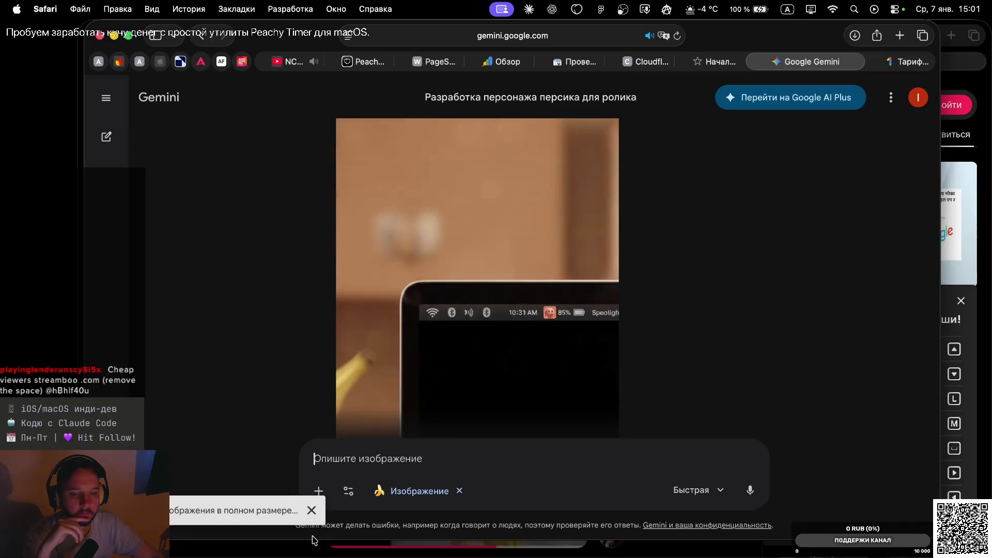
scroll(372, 335, down, 10)
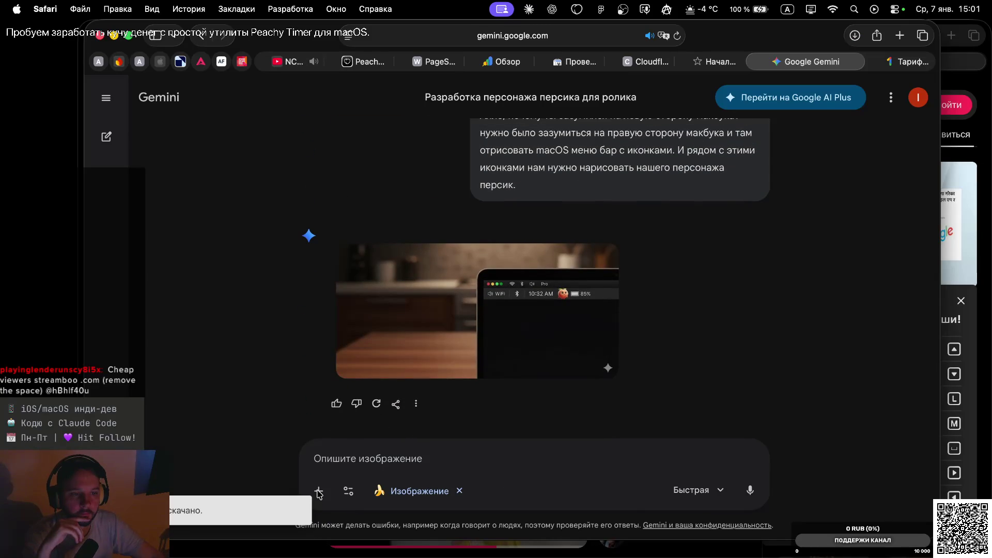
click(318, 492)
Attach the newest Gemini_Generated_Image PNG from Загрузки and send it with the right-side zoom request.
click(351, 384)
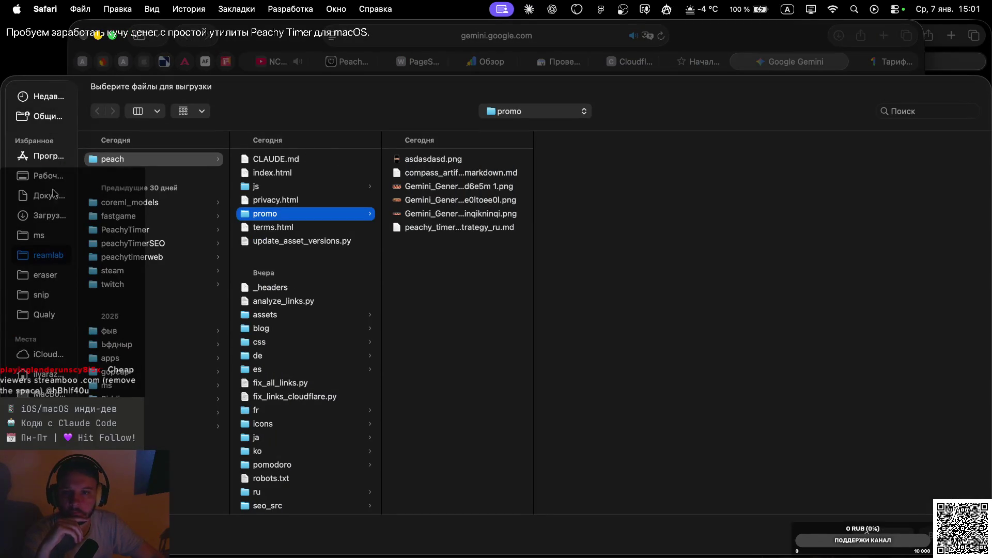
click(52, 213)
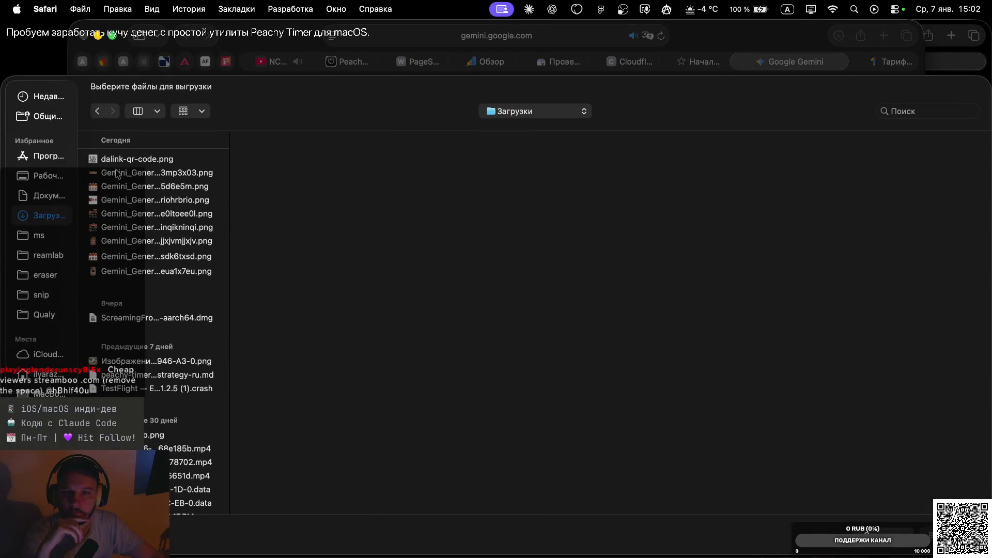
click(119, 272)
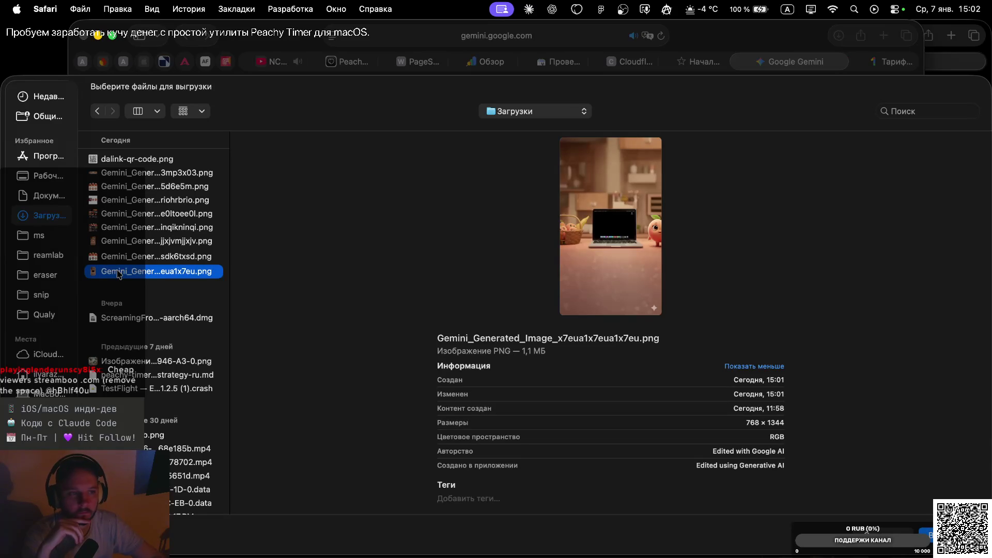
double_click(119, 272)
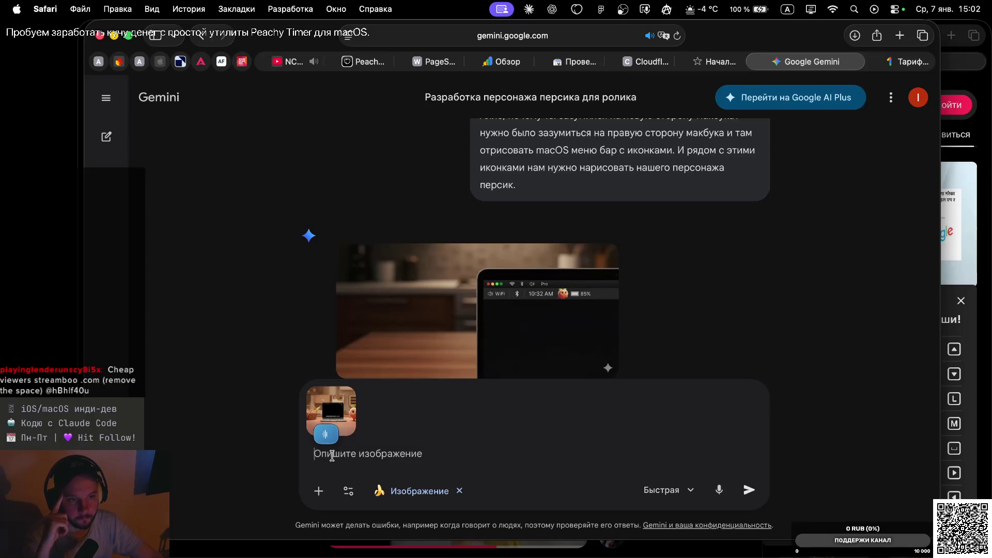
key(Return)
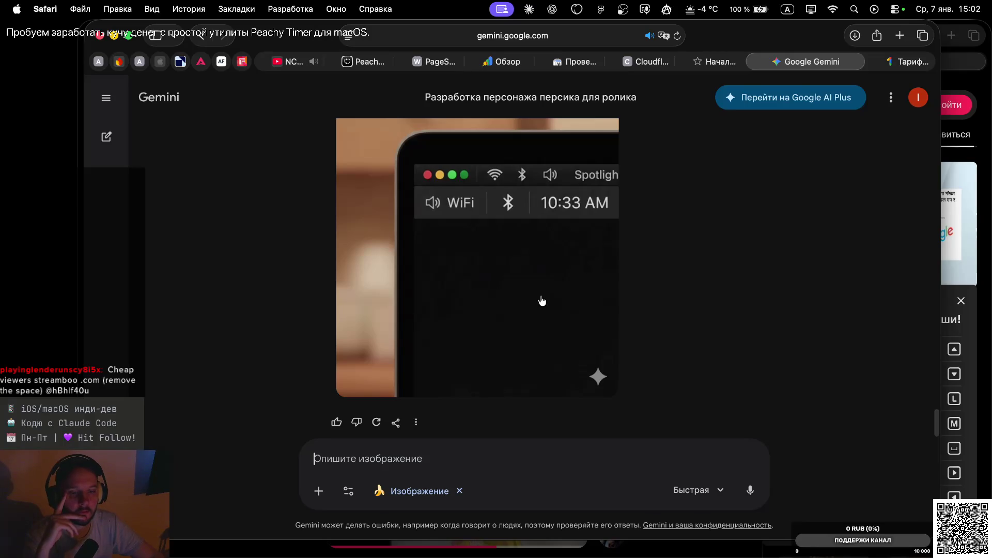
Review the result, then dictate and send 'Сорян, Давай зазумимся на левую часть.'.
scroll(539, 299, up, 10)
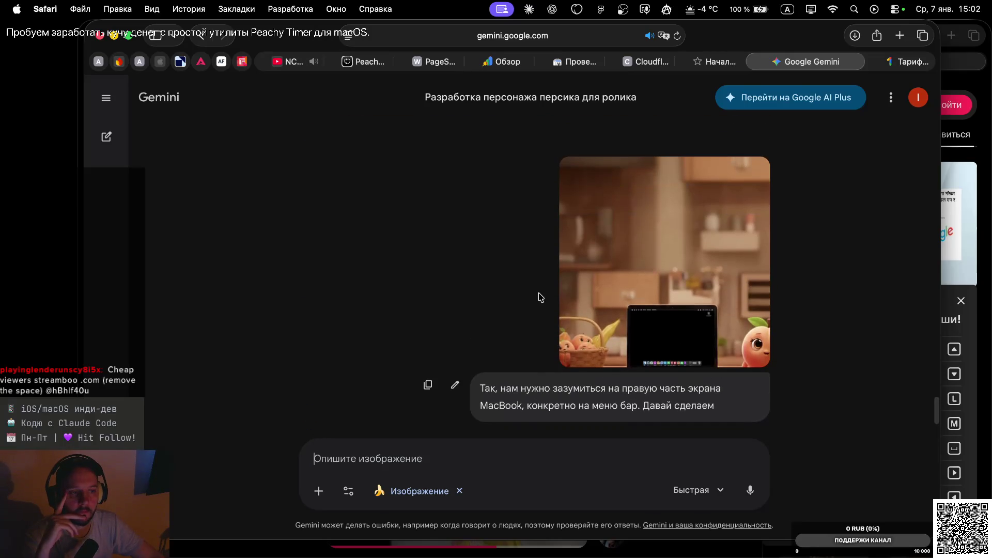
scroll(540, 298, down, 10)
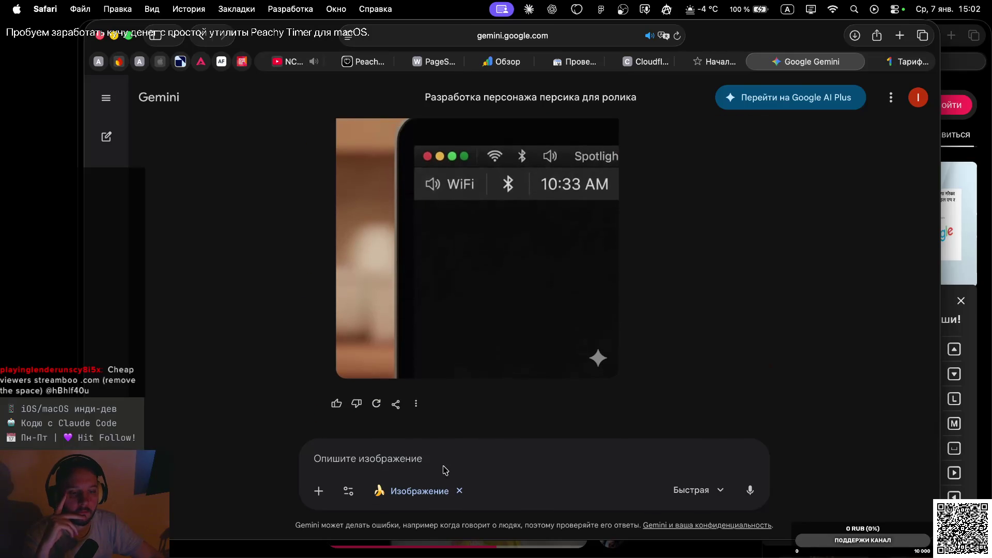
key(ctrl+space)
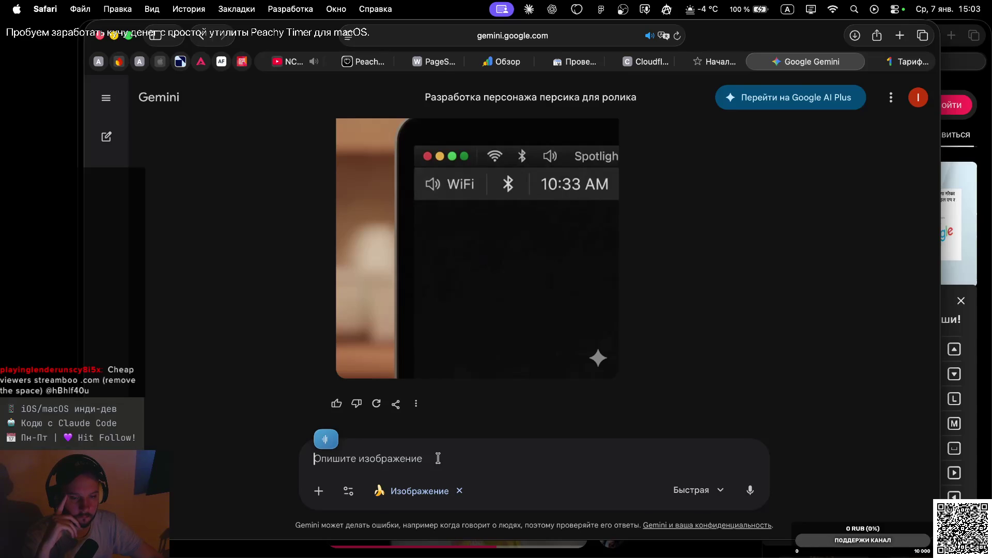
key(Return)
scroll(493, 284, up, 5)
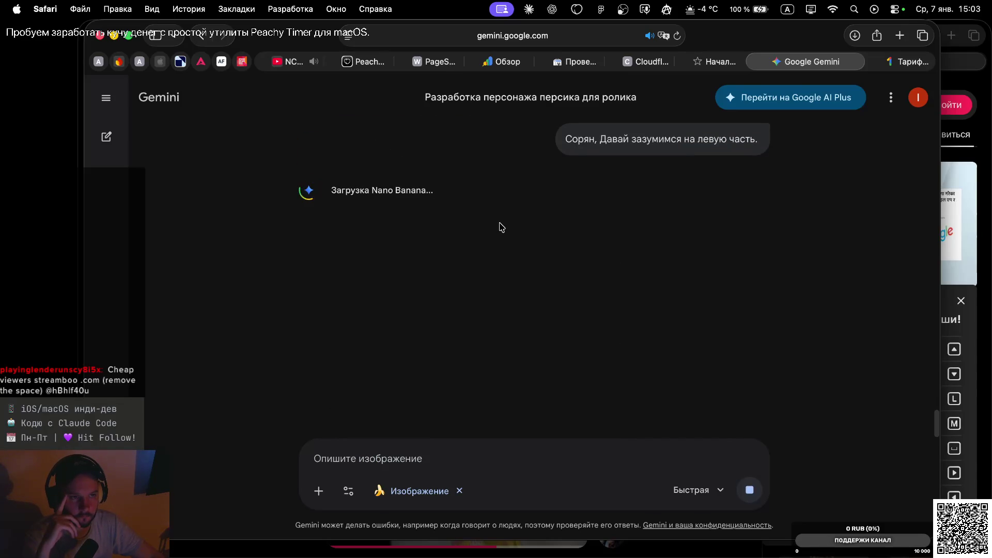
Scroll back through the chat to the earlier menu-bar zoom request and its generated image.
scroll(500, 228, up, 5)
scroll(500, 227, down, 5)
scroll(501, 226, up, 15)
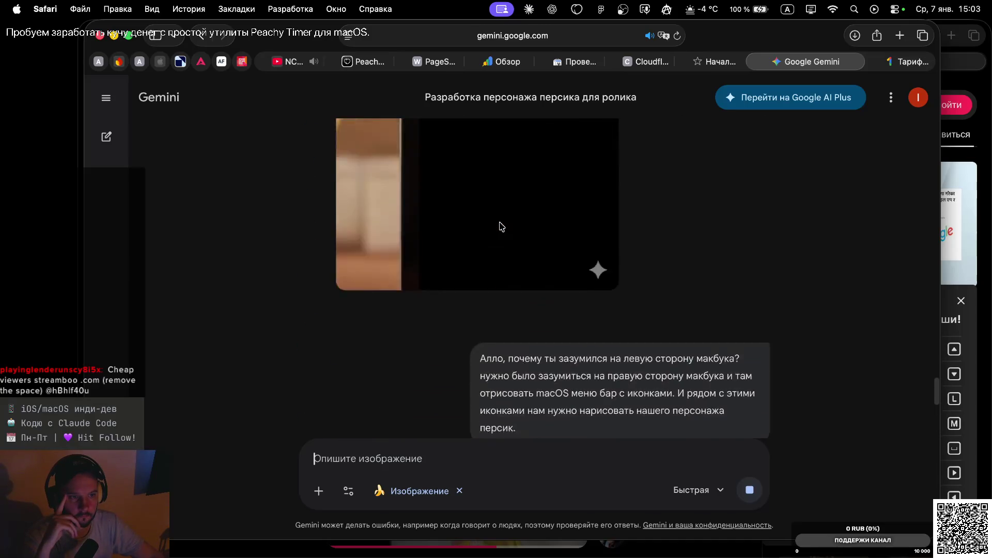
scroll(501, 226, down, 5)
scroll(501, 227, down, 5)
scroll(501, 227, down, 5)
scroll(501, 226, down, 3)
scroll(501, 226, down, 2)
scroll(501, 226, up, 5)
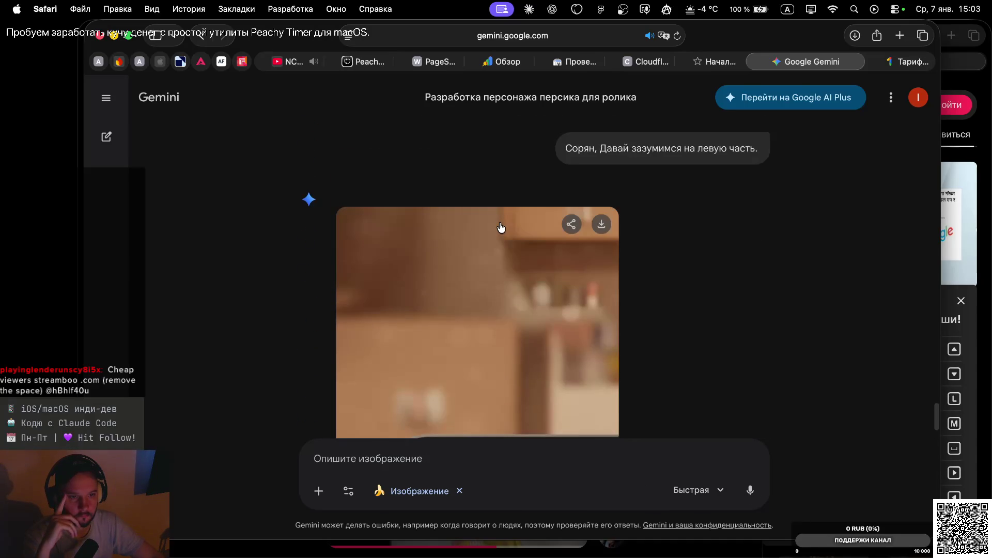
scroll(501, 227, up, 5)
scroll(501, 227, up, 3)
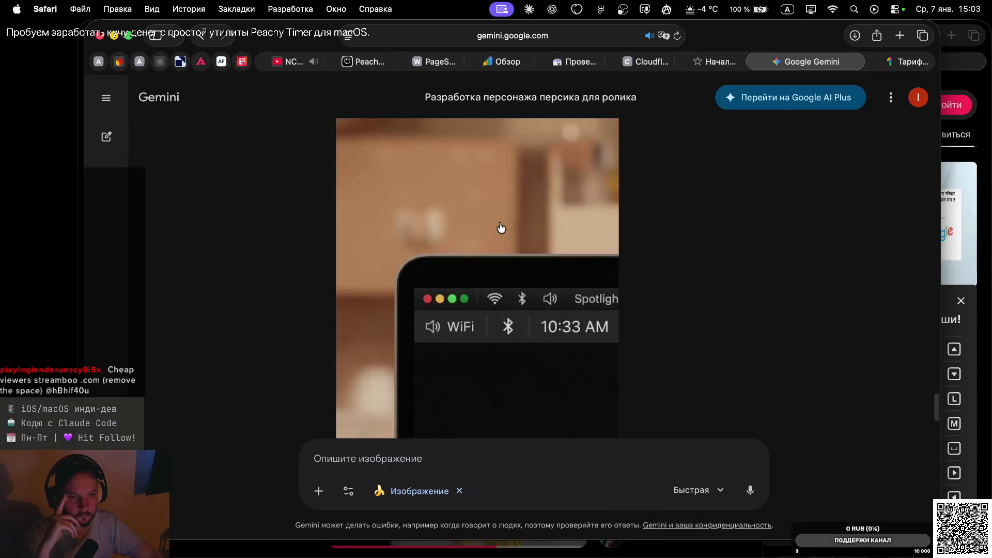
scroll(502, 227, down, 4)
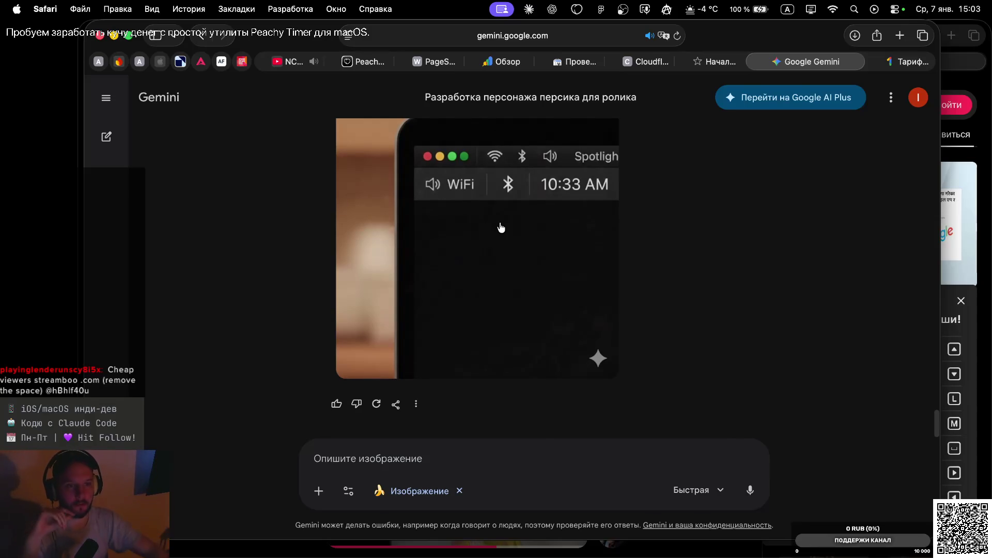
scroll(563, 233, up, 10)
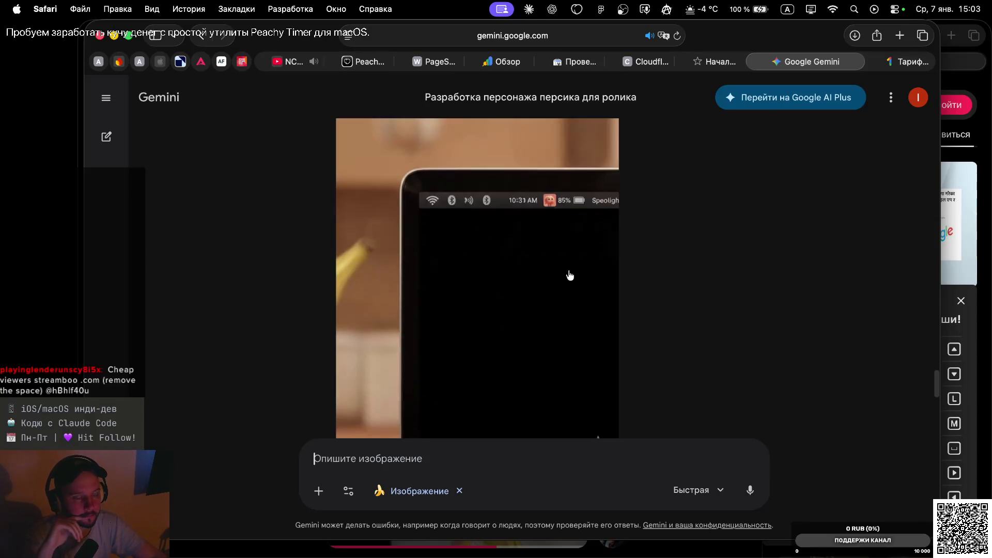
scroll(570, 274, up, 10)
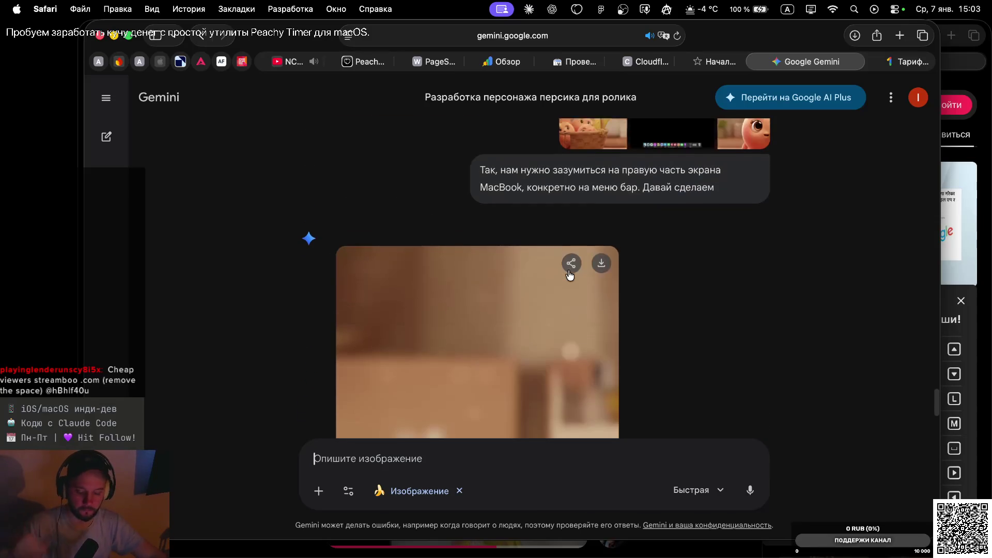
Copy the newest Gemini image from Finder Downloads and paste it onto the Figma canvas.
key(super+Tab)
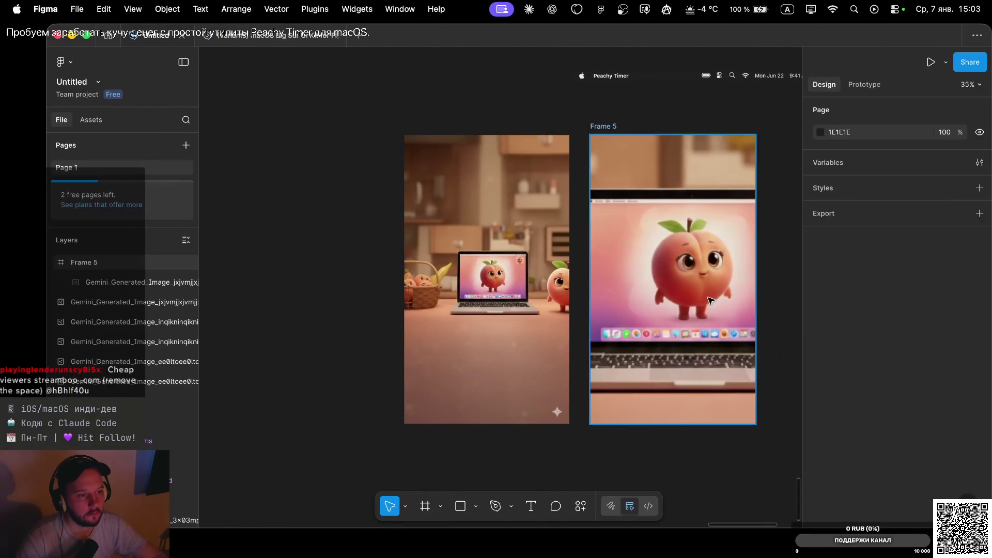
scroll(614, 267, down, 5)
scroll(615, 267, left, 5)
click(513, 252)
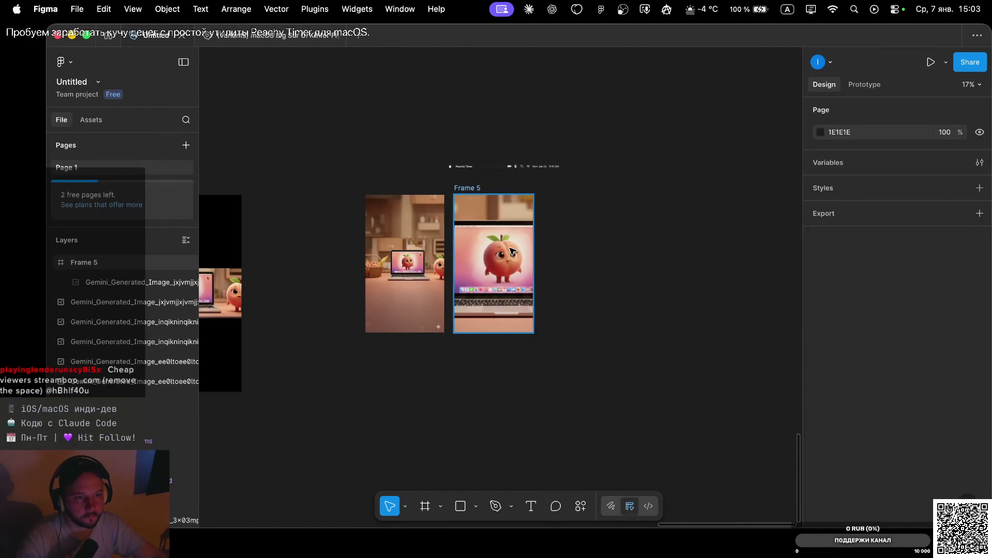
click(607, 241)
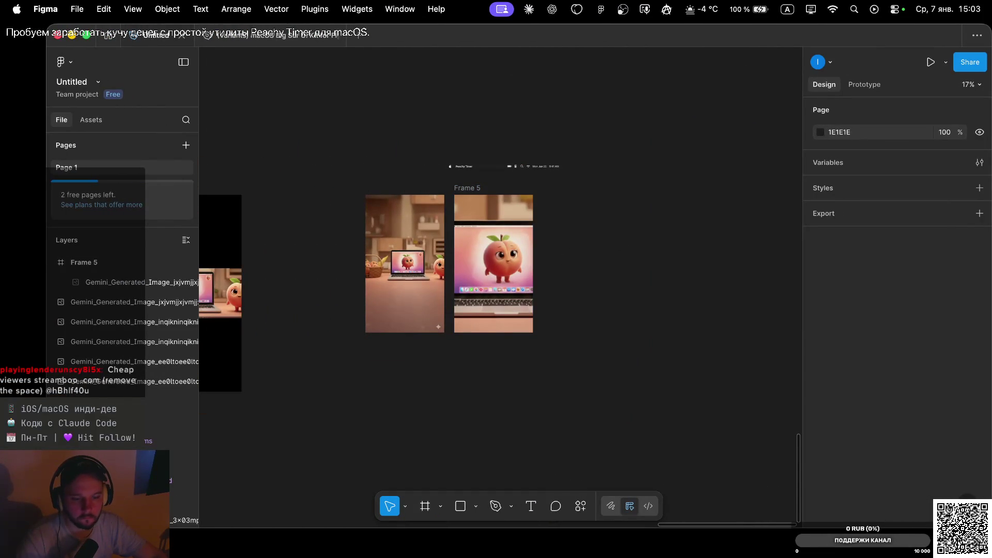
key(super+Tab)
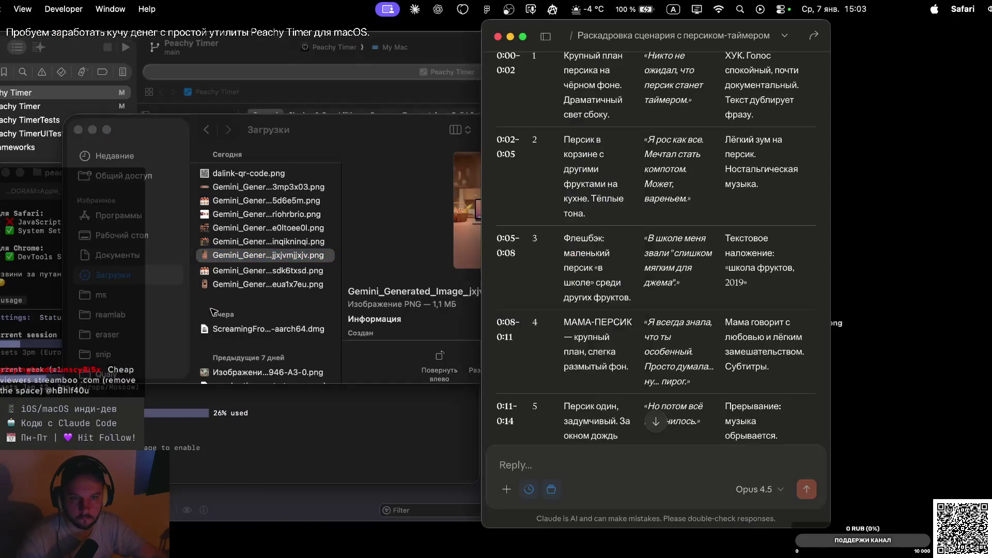
click(342, 288)
key(super+Tab)
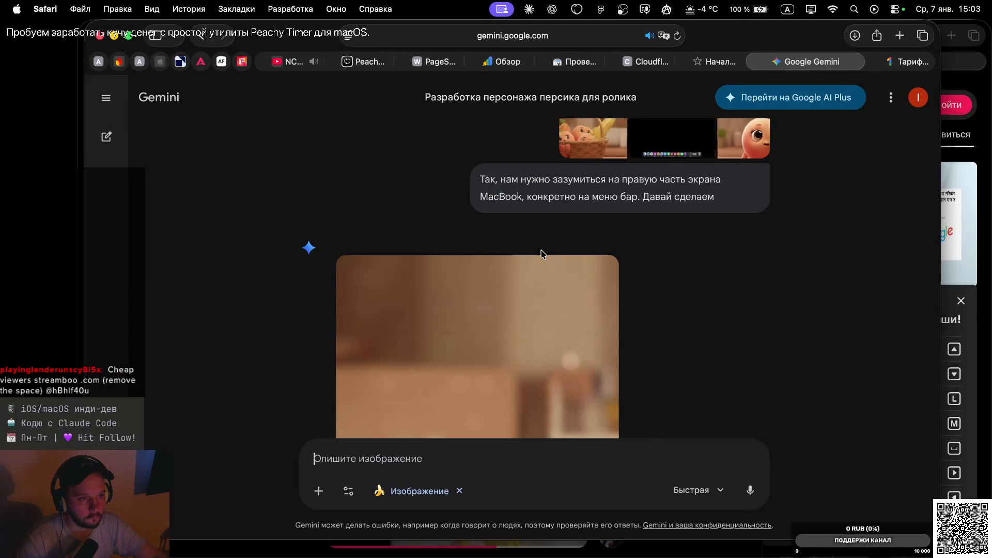
key(super+Tab)
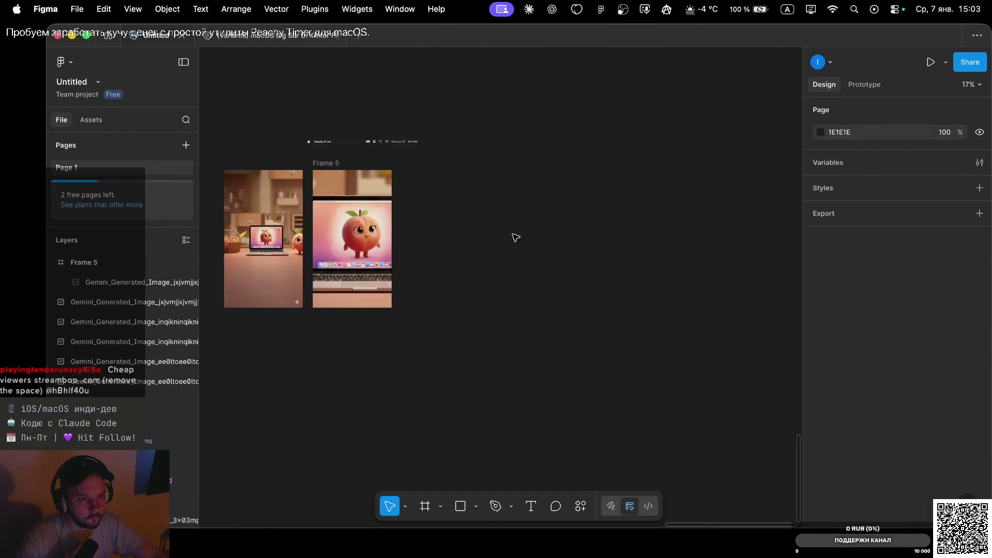
key(super+v)
Duplicate the image to its right, group the copy and convert the group into a frame.
drag(491, 251, 580, 251)
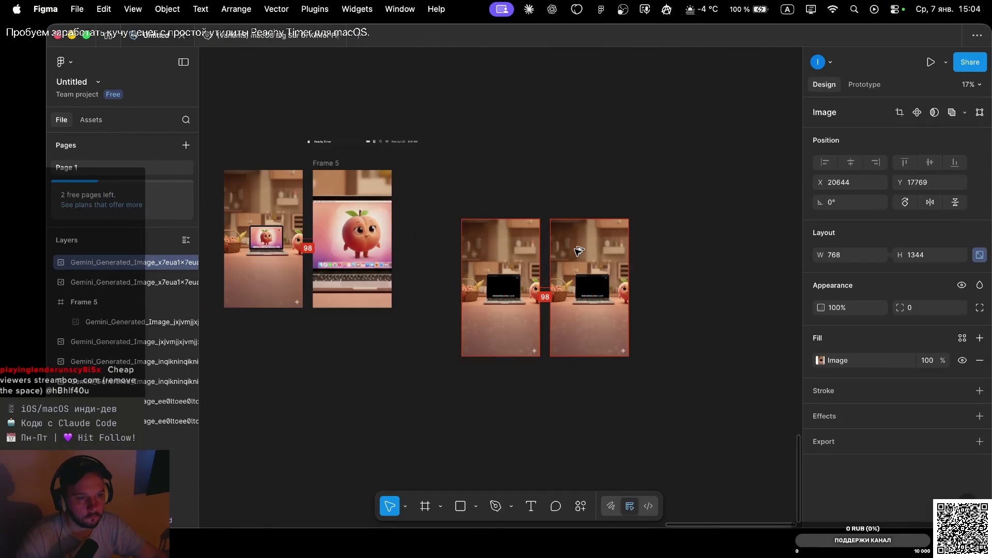
scroll(611, 288, up, 5)
scroll(611, 288, up, 1)
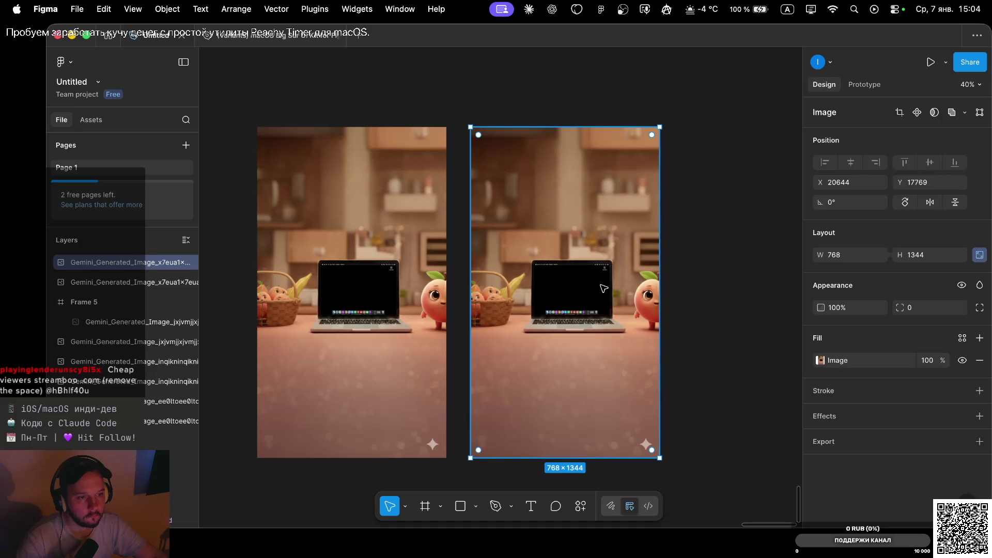
key(super+g)
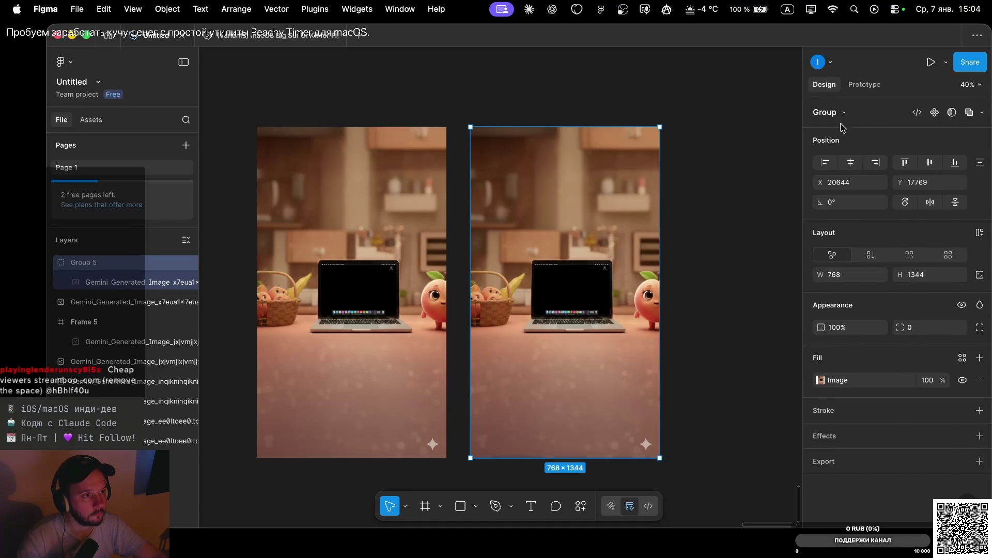
click(842, 113)
click(835, 153)
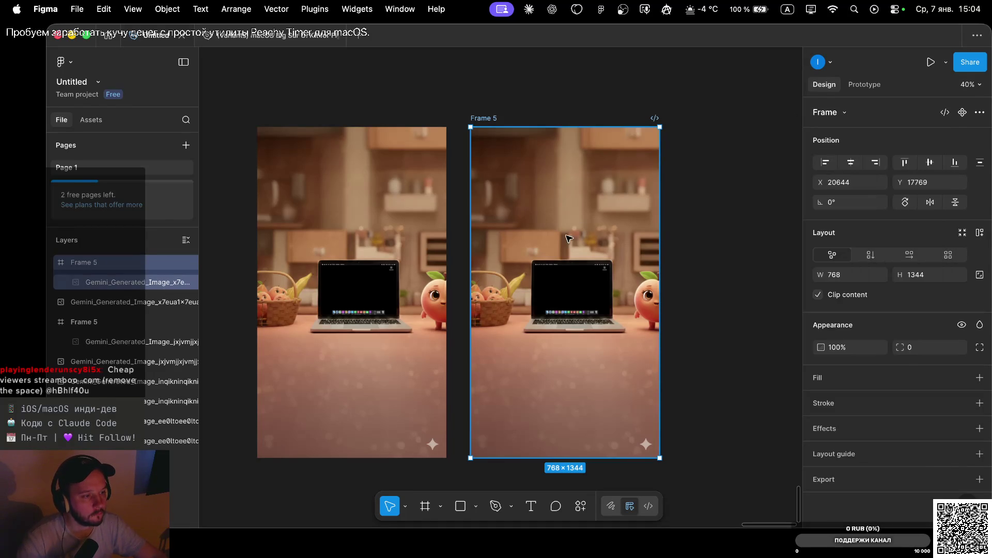
Enlarge the framed image proportionally to 8657×15150 and position it at X -5674, Y -5993.
click(551, 300)
scroll(552, 299, down, 5)
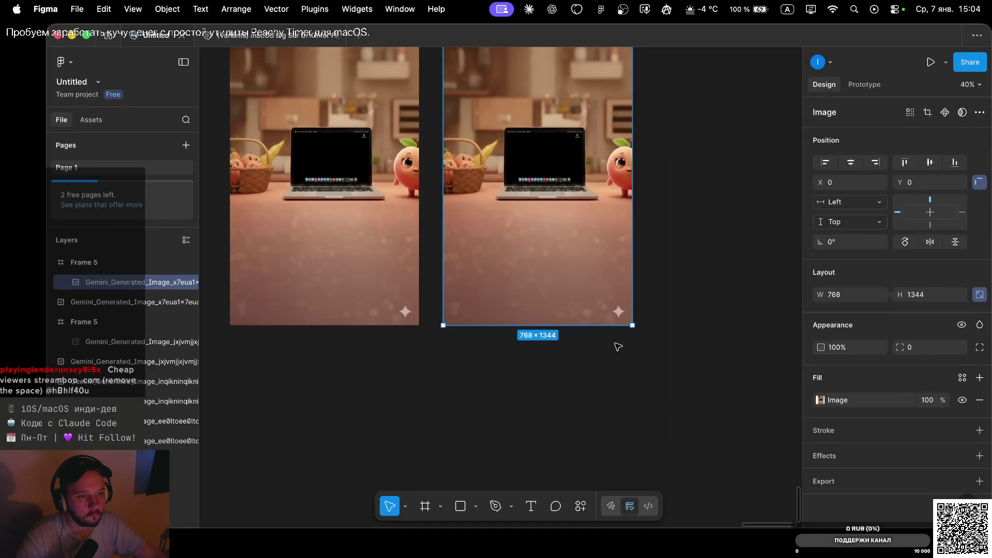
mouse_move(631, 328)
mouse_down()
mouse_move(823, 518)
mouse_move(564, 306)
mouse_up()
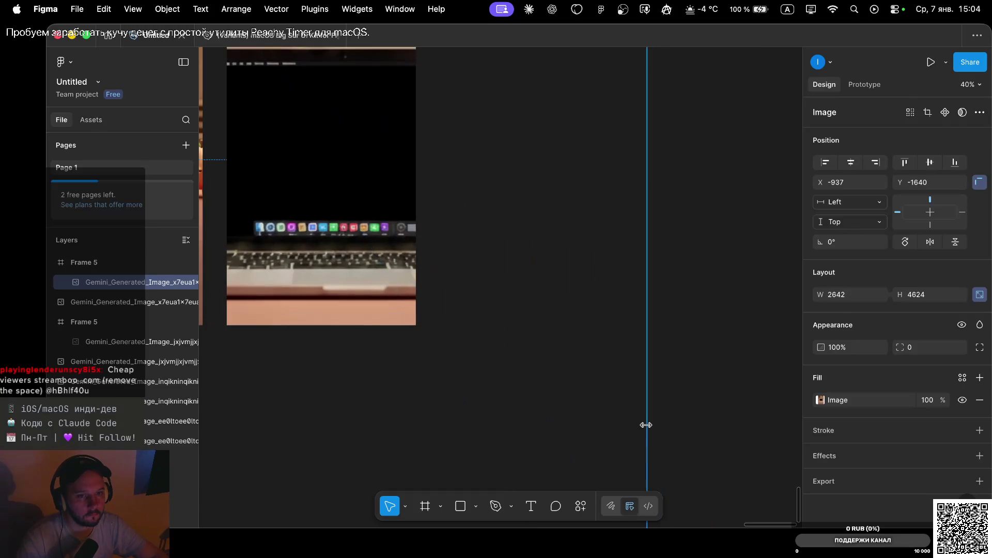
scroll(564, 307, down, 3)
scroll(565, 307, down, 5)
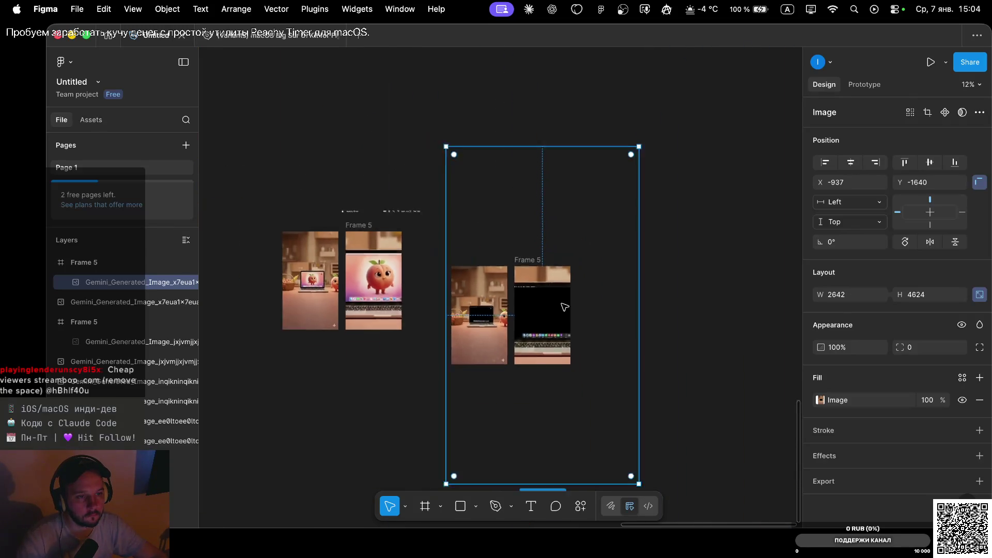
scroll(565, 307, down, 3)
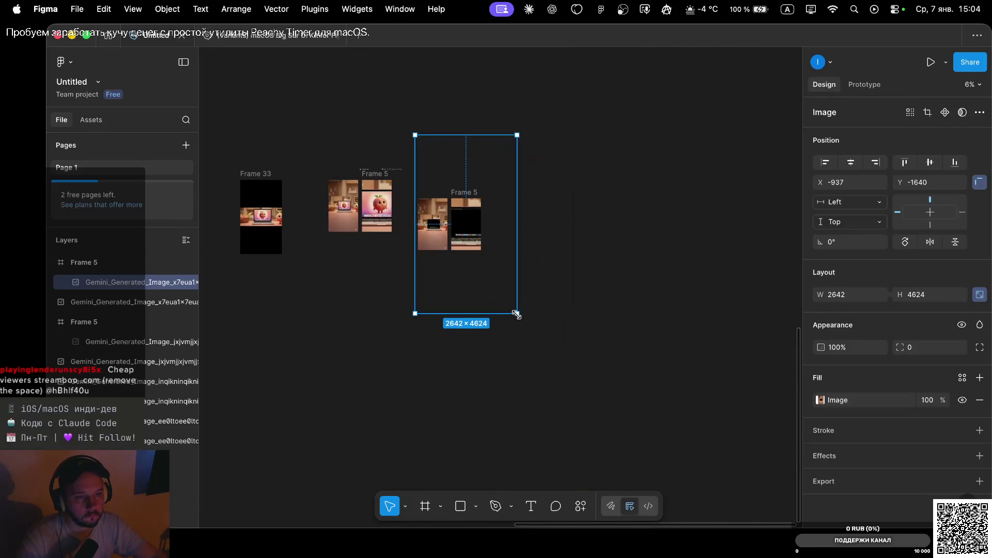
drag(516, 314, 633, 406)
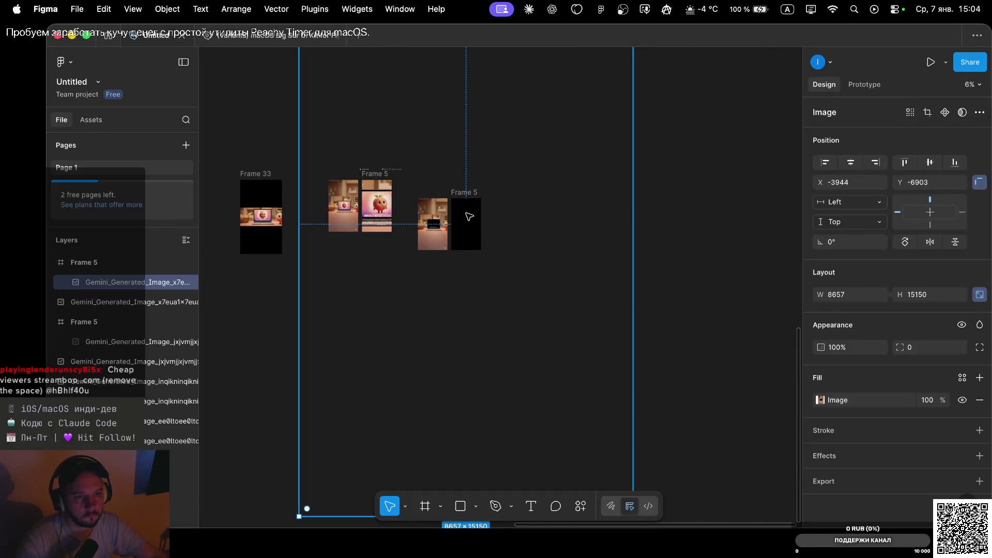
drag(468, 216, 468, 216)
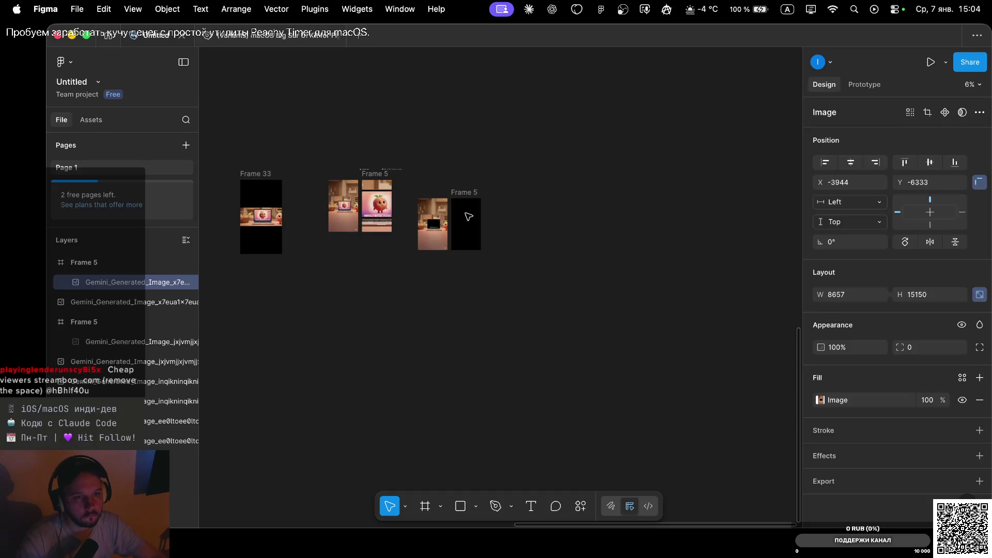
key(shift+Down)
key(shift+Down)
key(shift+Down)
key(shift+Down)
key(shift+Down)
key(shift+Down)
key(shift+Down)
key(shift+Down)
key(shift+Down)
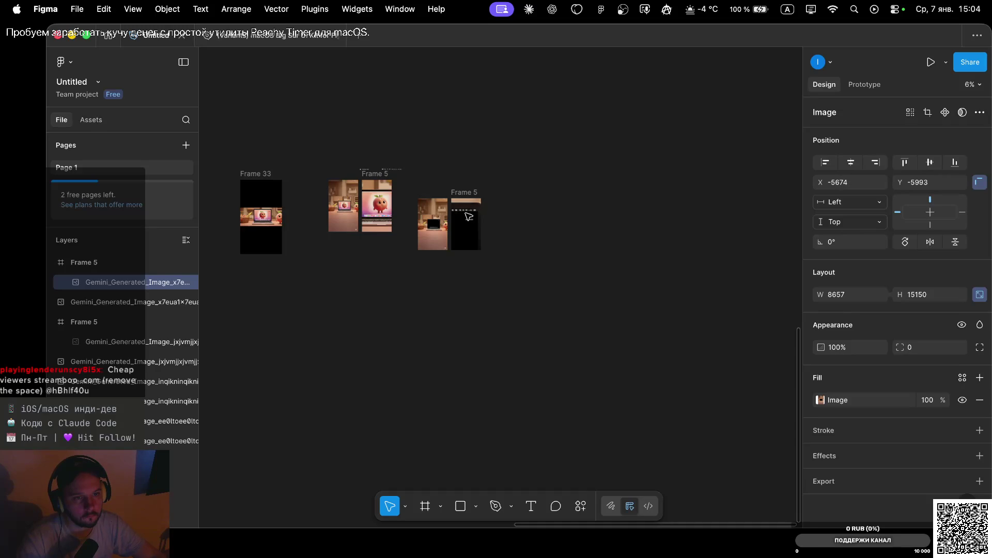
Enlarge the image in Frame 5 to 13741×24048 at X -8096, Y -9592, framing the peach.
scroll(469, 216, up, 3)
scroll(471, 216, up, 5)
scroll(473, 215, up, 5)
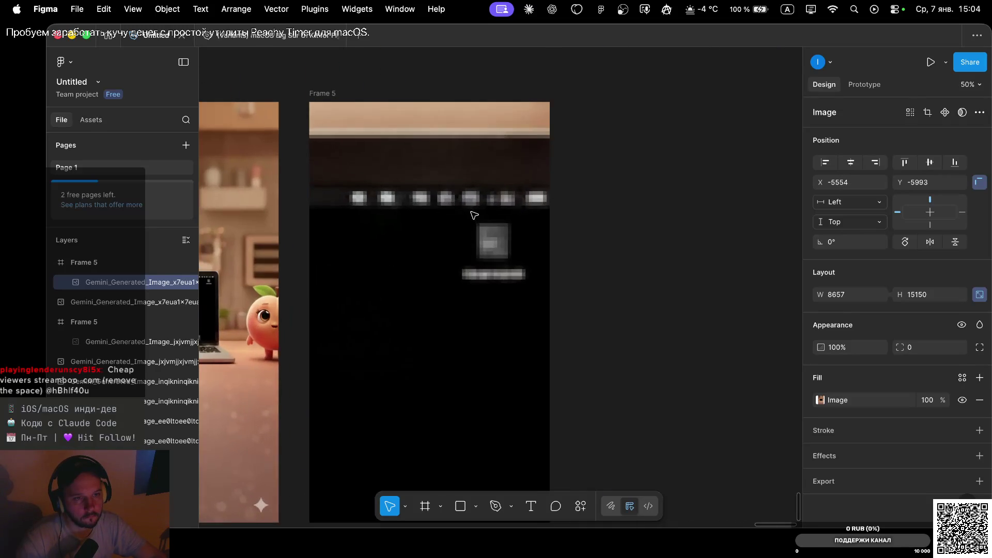
scroll(474, 216, down, 5)
scroll(476, 220, down, 5)
scroll(479, 223, down, 3)
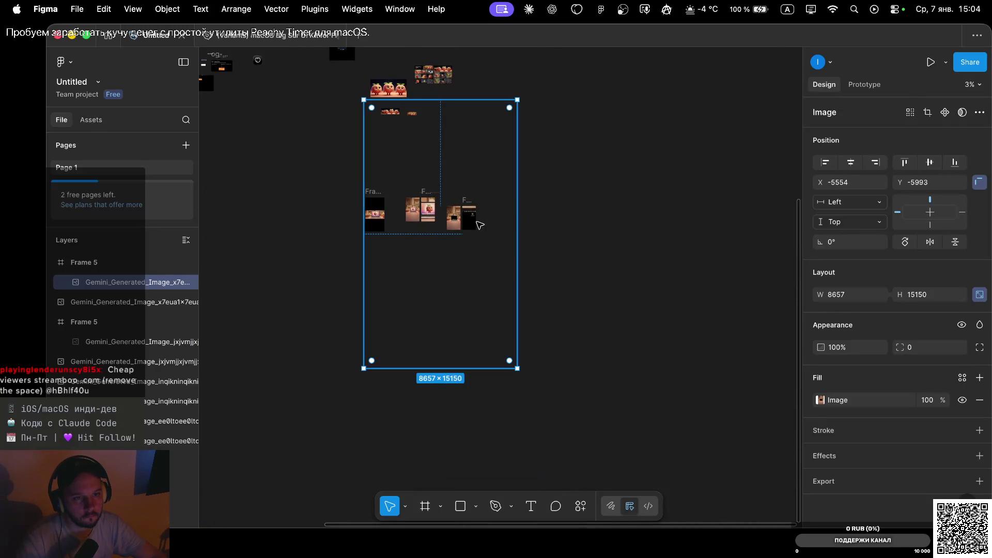
drag(518, 369, 562, 396)
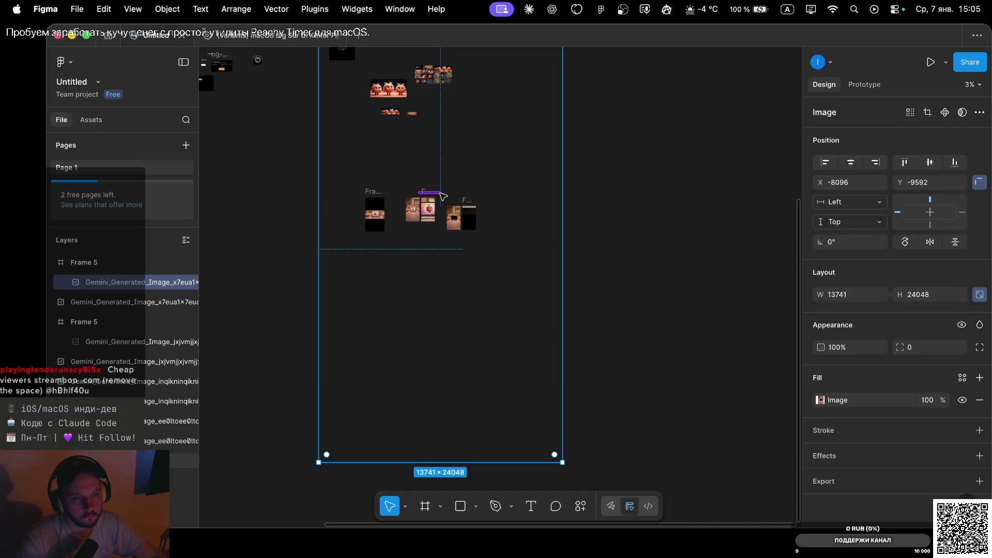
scroll(443, 197, up, 5)
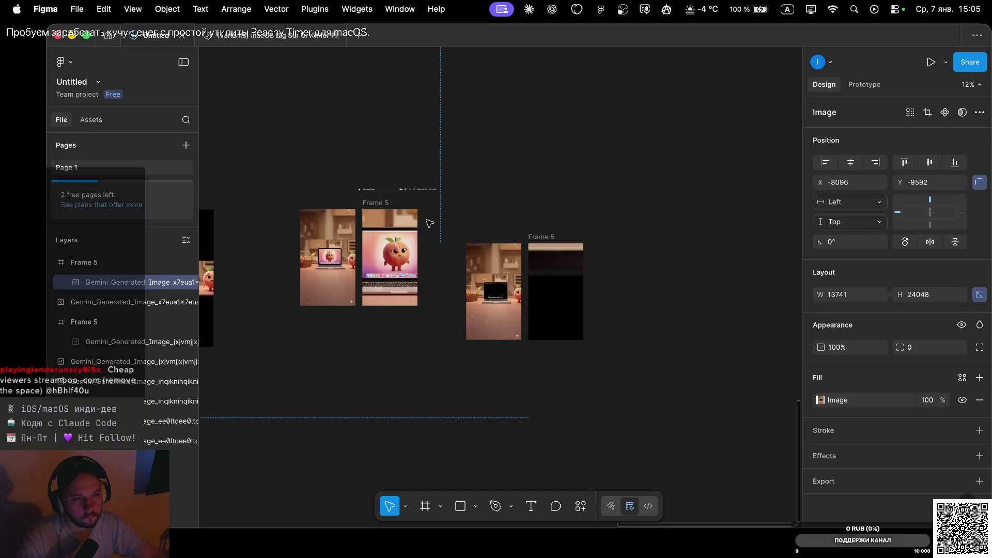
scroll(430, 223, down, 5)
Give the empty Frame 5 a pure black fill.
click(425, 227)
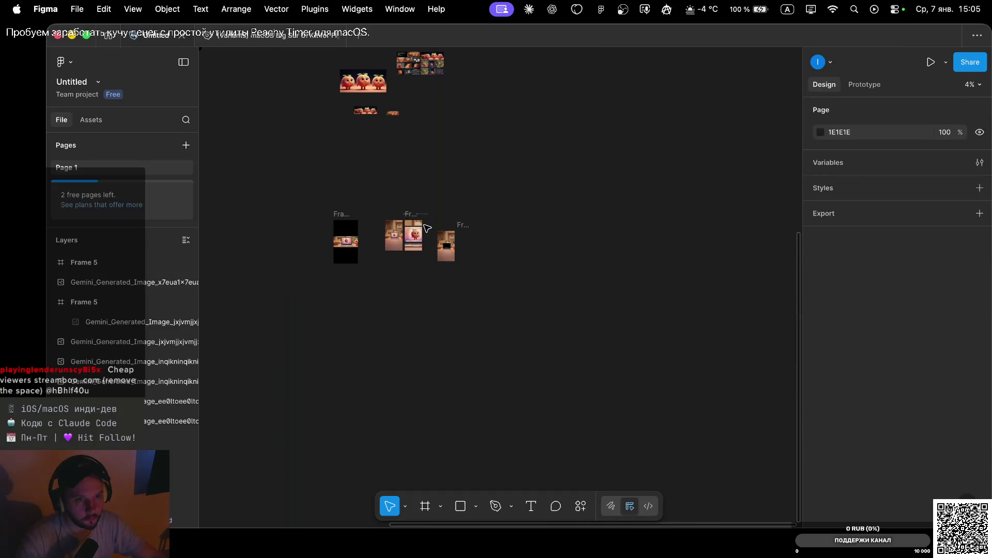
scroll(461, 247, up, 3)
scroll(461, 250, up, 2)
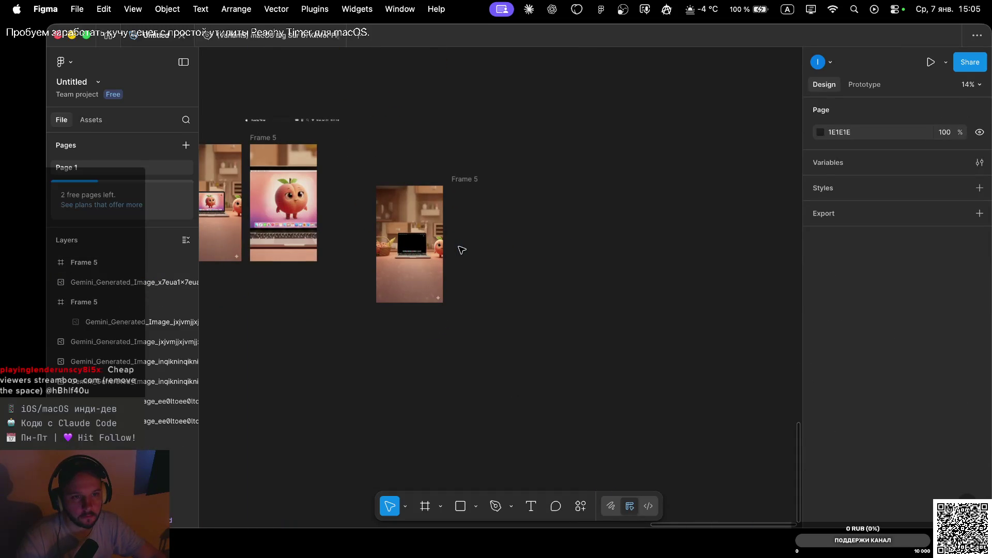
click(464, 178)
scroll(463, 183, left, 5)
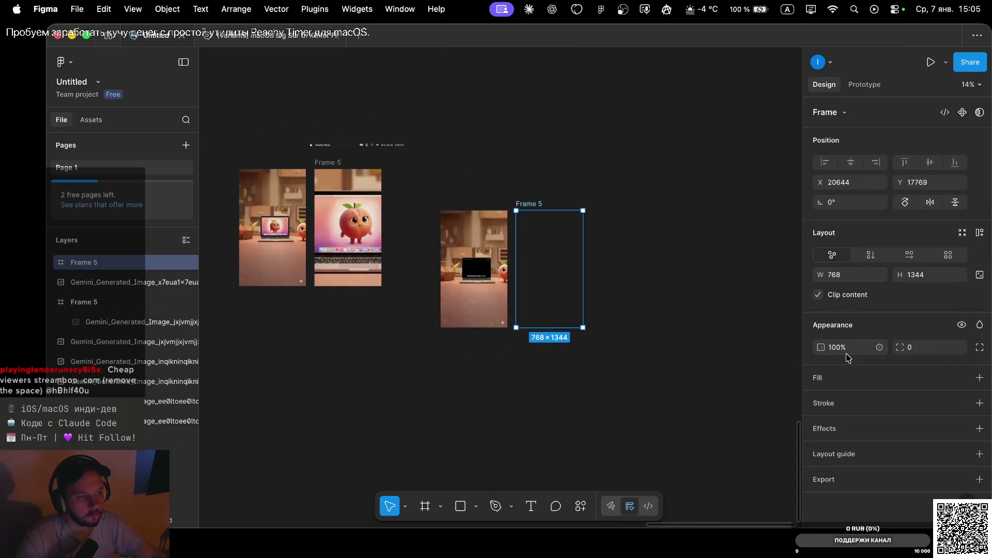
click(980, 378)
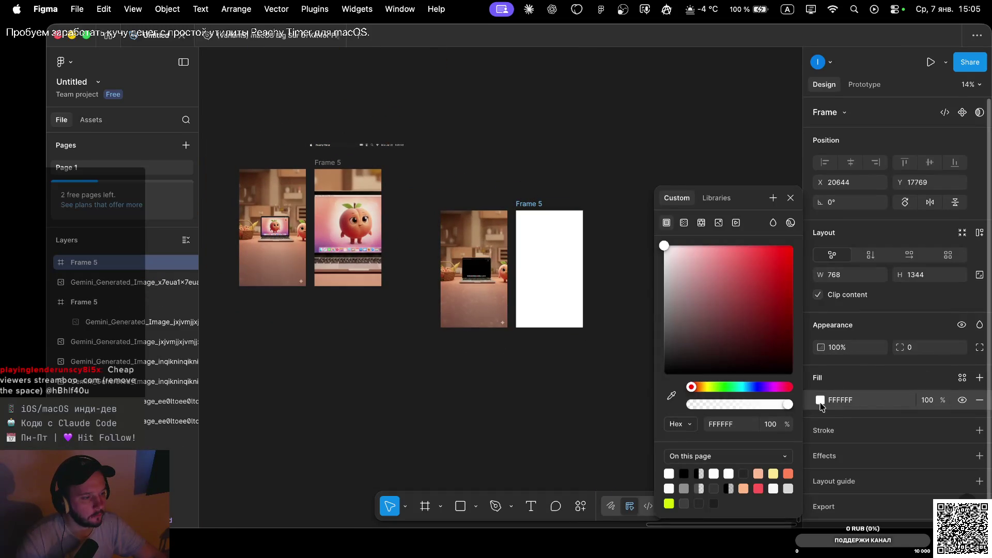
drag(704, 337, 664, 375)
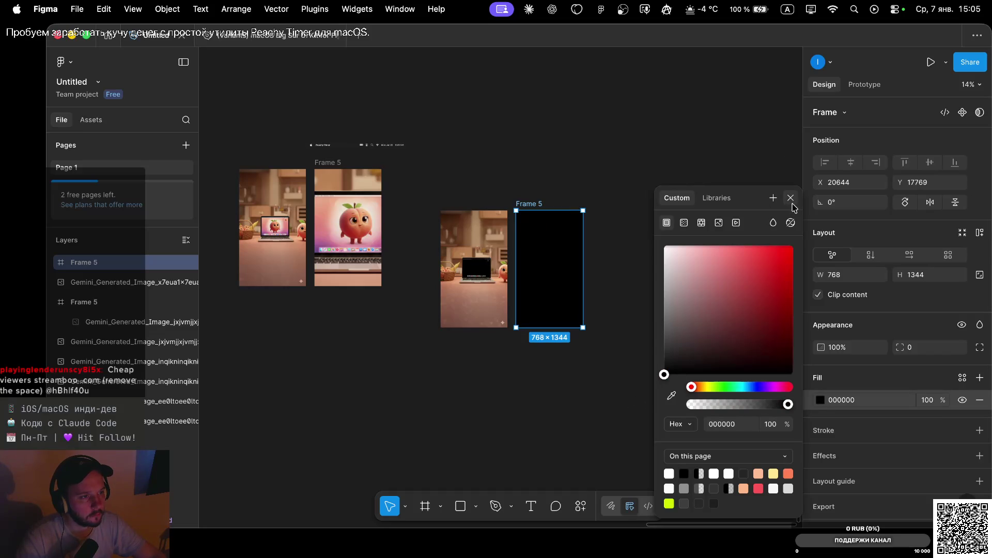
click(791, 198)
click(604, 155)
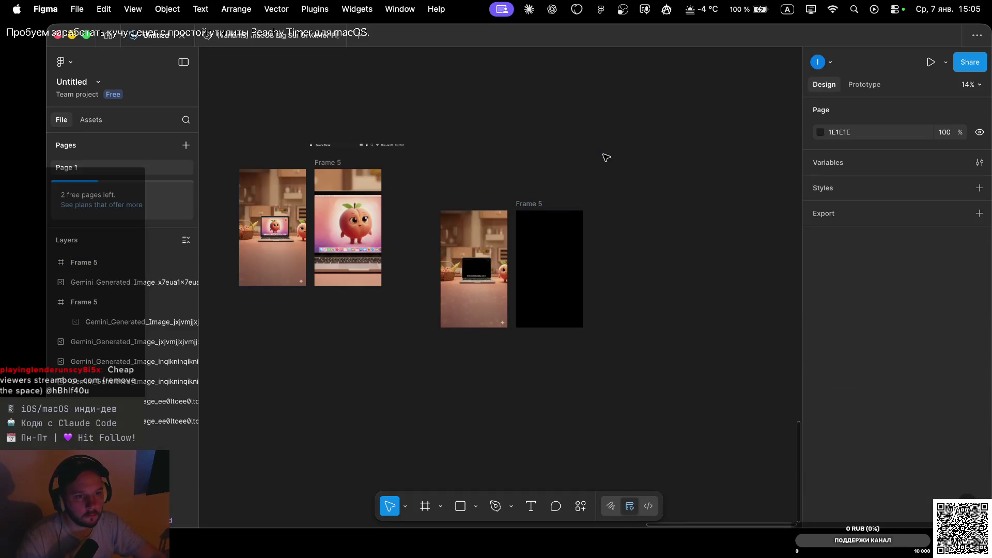
Copy the Menu Bar Items group and paste it into the black Frame 5.
click(373, 146)
click(406, 145)
key(ctrl+c)
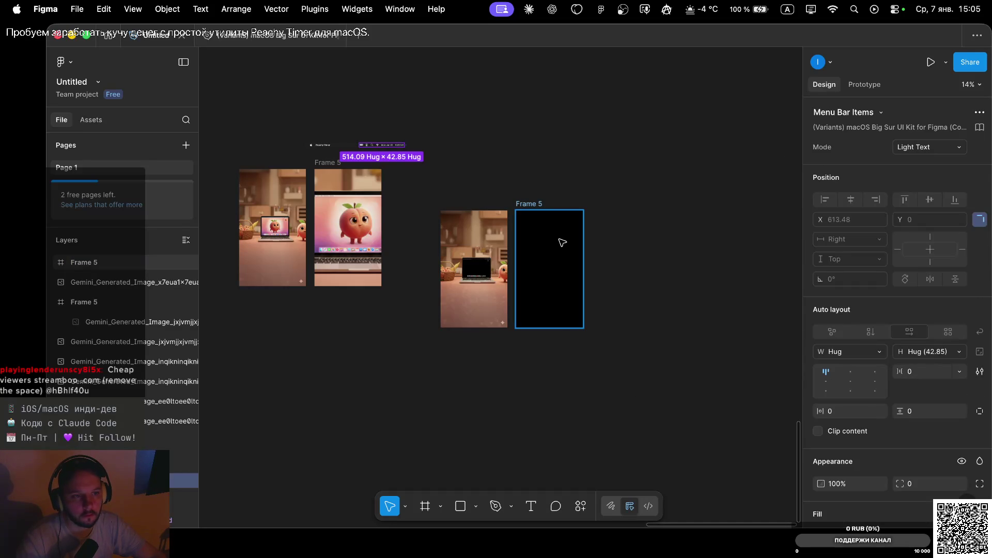
click(563, 239)
key(ctrl+v)
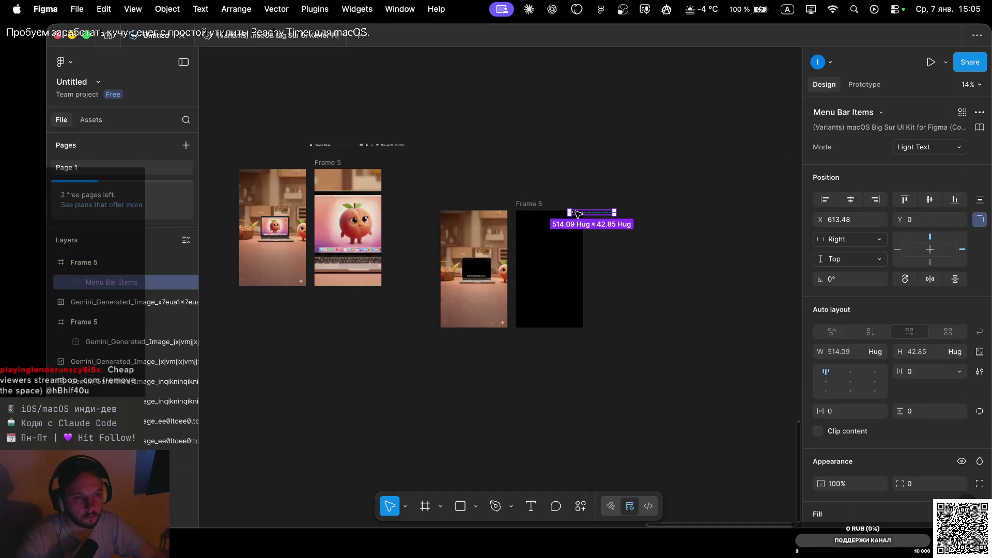
Scale the pasted menu bar to 2428×203 and position it across the middle of Frame 5.
click(405, 506)
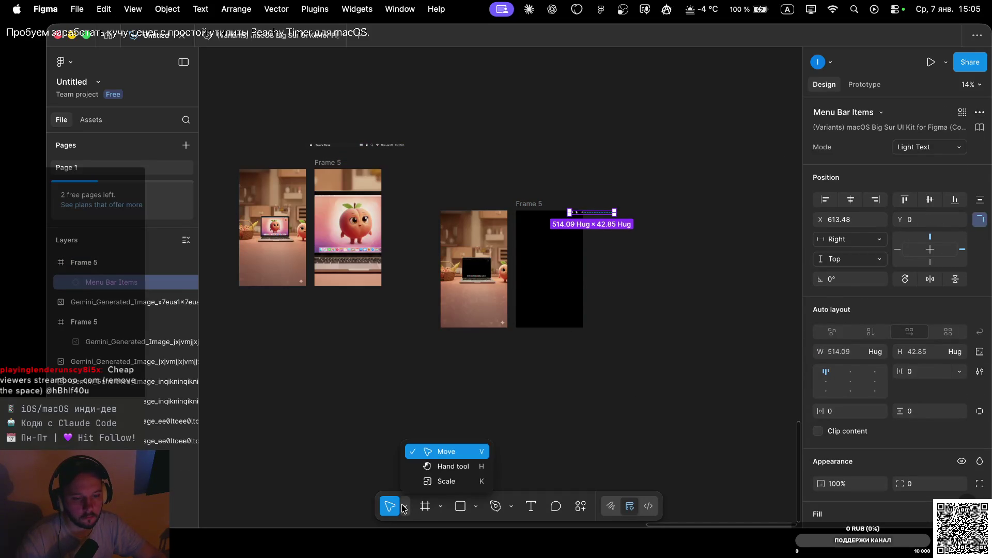
click(431, 479)
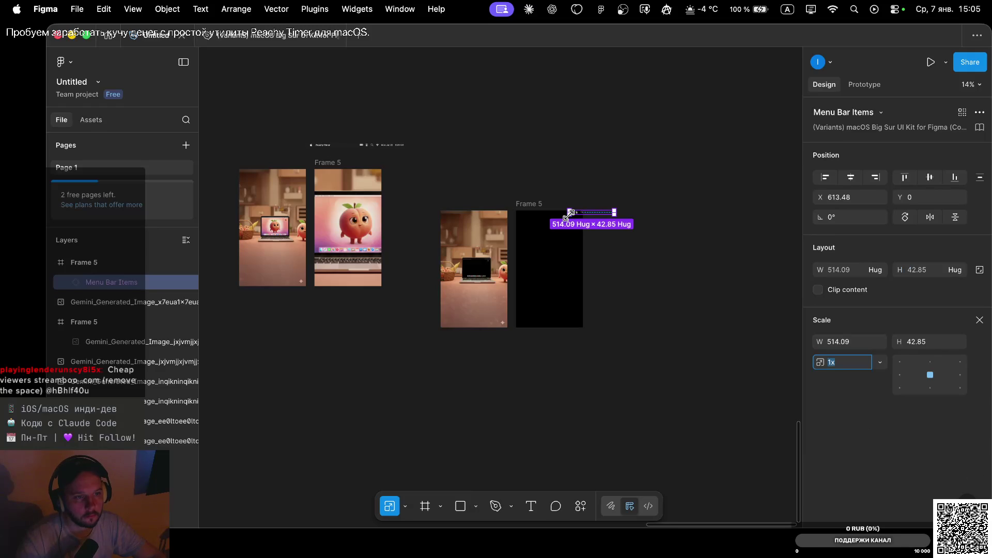
mouse_move(572, 213)
mouse_down()
mouse_move(546, 239)
mouse_move(556, 232)
mouse_up()
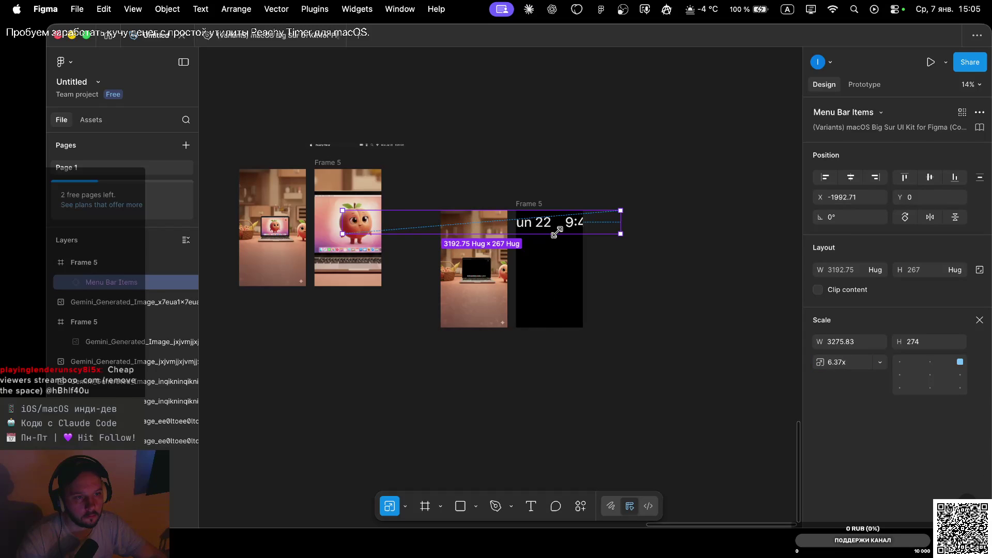
drag(557, 232, 625, 262)
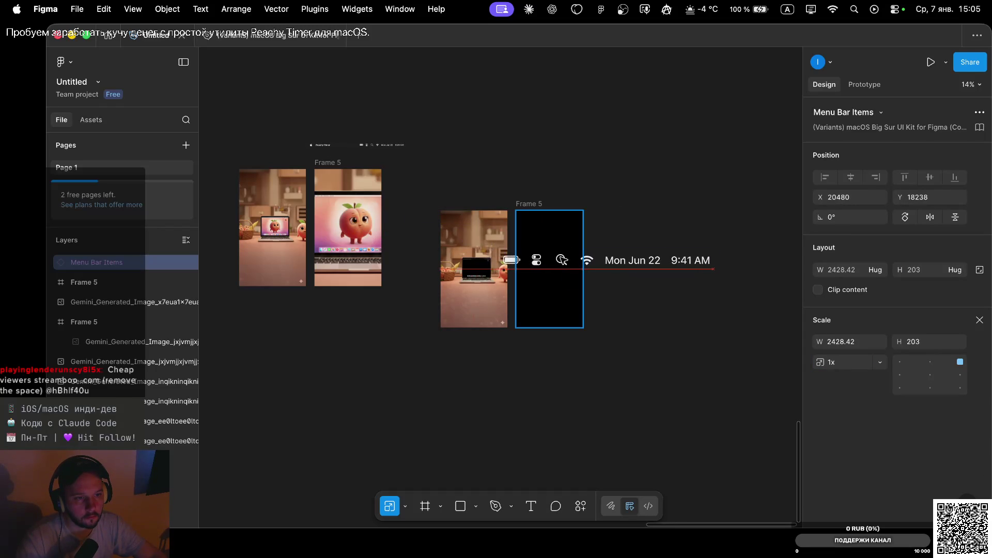
key(shift+Right)
key(shift+Right)
key(shift+Right)
key(shift+Right)
key(shift+Right)
key(shift+Right)
key(shift+Right)
key(shift+Right)
key(shift+Right)
key(shift+Right)
key(shift+Right)
key(shift+Right)
key(shift+Right)
key(shift+Right)
key(shift+Right)
key(shift+Right)
key(shift+Right)
key(shift+Right)
key(shift+Right)
key(shift+Right)
key(shift+Right)
key(shift+Right)
key(shift+Right)
key(shift+Right)
key(shift+Right)
key(shift+Right)
key(shift+Right)
key(shift+Right)
key(shift+Right)
key(shift+Right)
key(shift+Right)
key(shift+Right)
key(shift+Left)
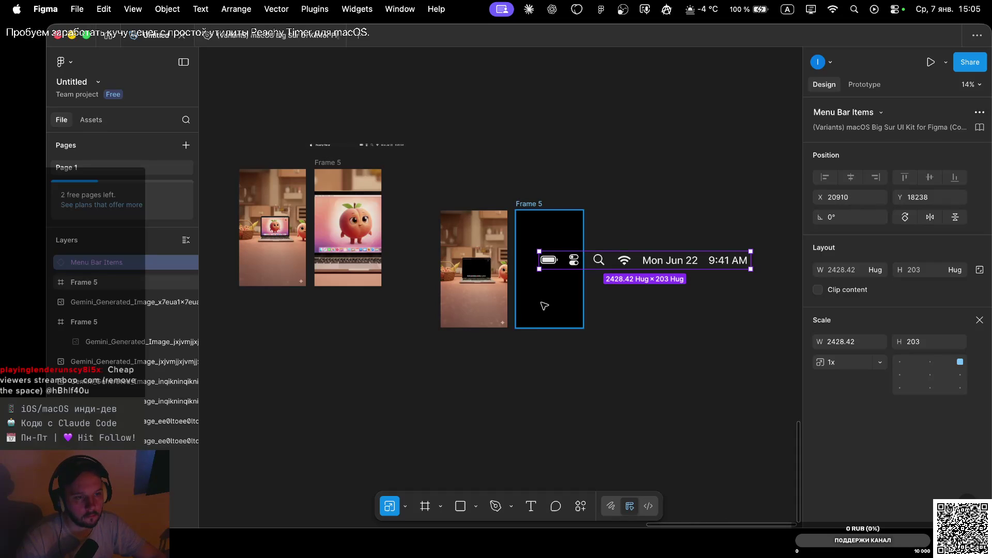
scroll(436, 185, down, 3)
scroll(436, 185, down, 3)
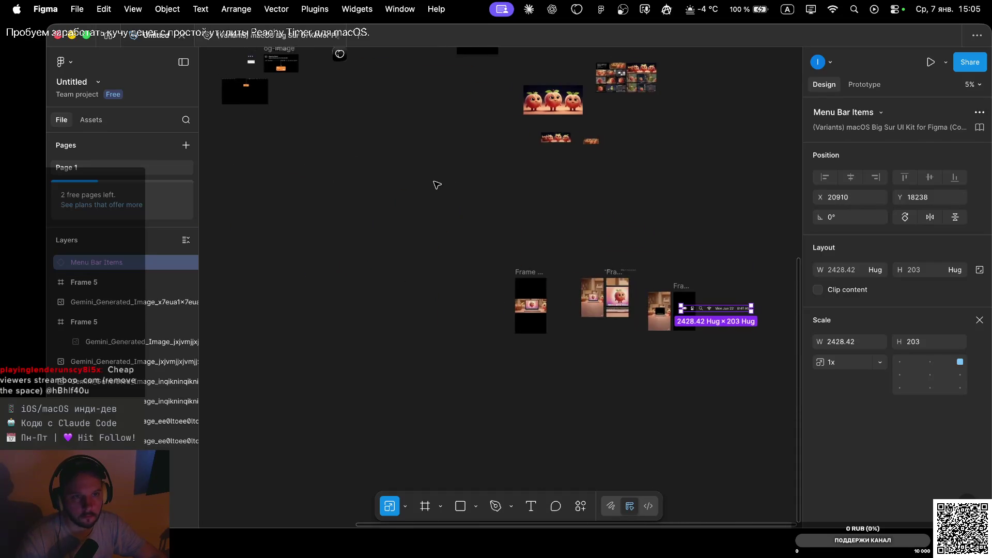
scroll(436, 185, down, 3)
scroll(437, 184, down, 3)
scroll(436, 185, up, 3)
scroll(436, 185, left, 4)
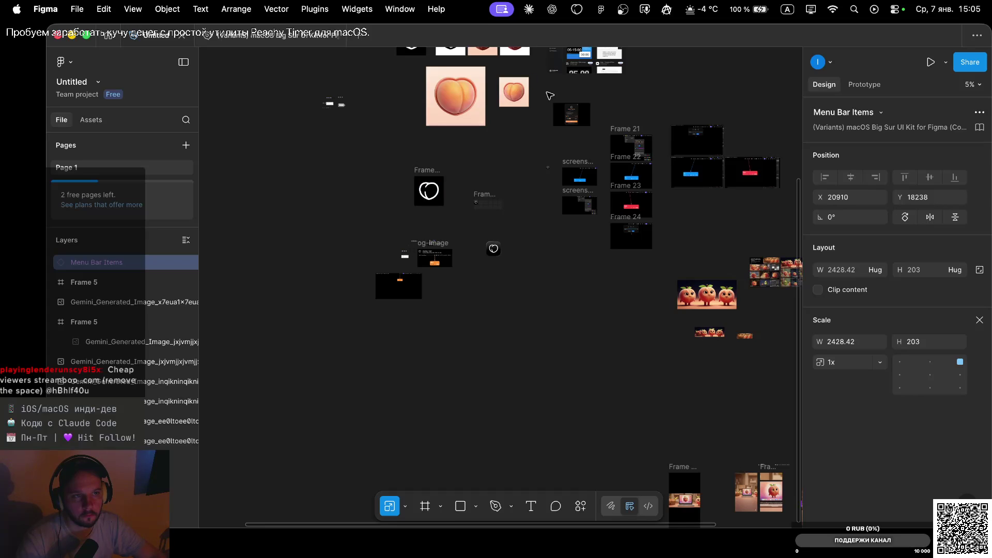
scroll(550, 95, right, 4)
scroll(631, 188, right, 2)
scroll(630, 188, up, 3)
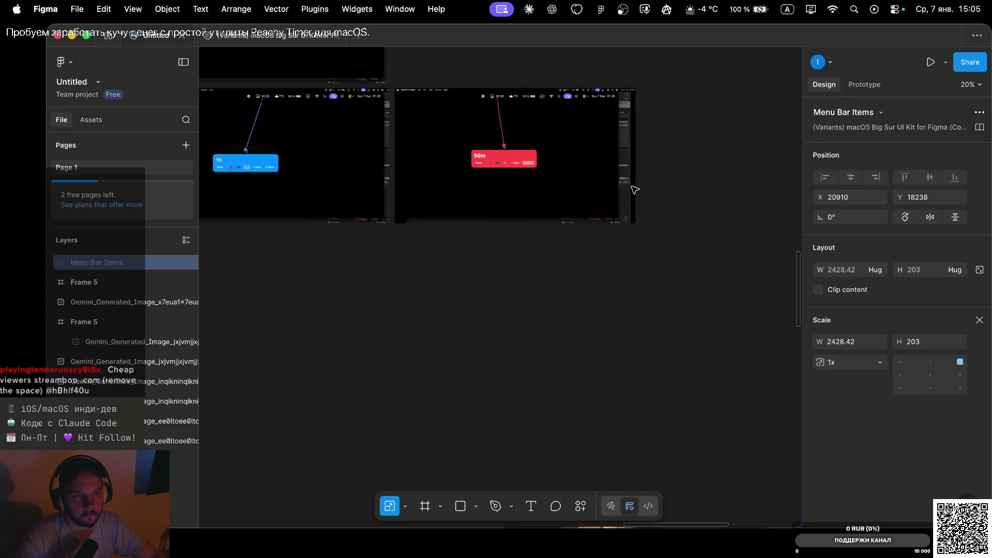
scroll(623, 190, up, 3)
scroll(624, 190, up, 5)
scroll(614, 191, up, 2)
scroll(613, 192, down, 5)
click(493, 176)
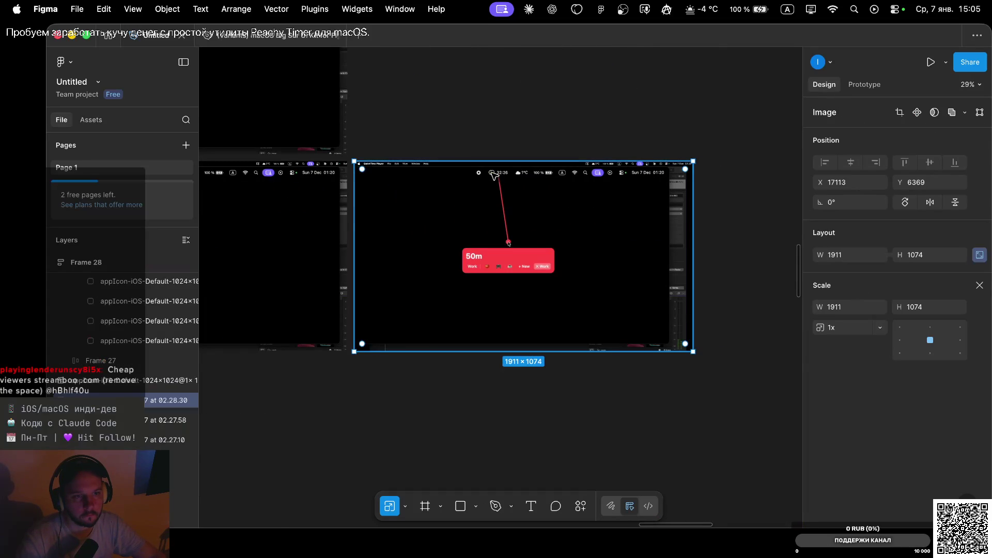
scroll(568, 207, up, 10)
click(666, 177)
scroll(645, 196, down, 3)
click(646, 195)
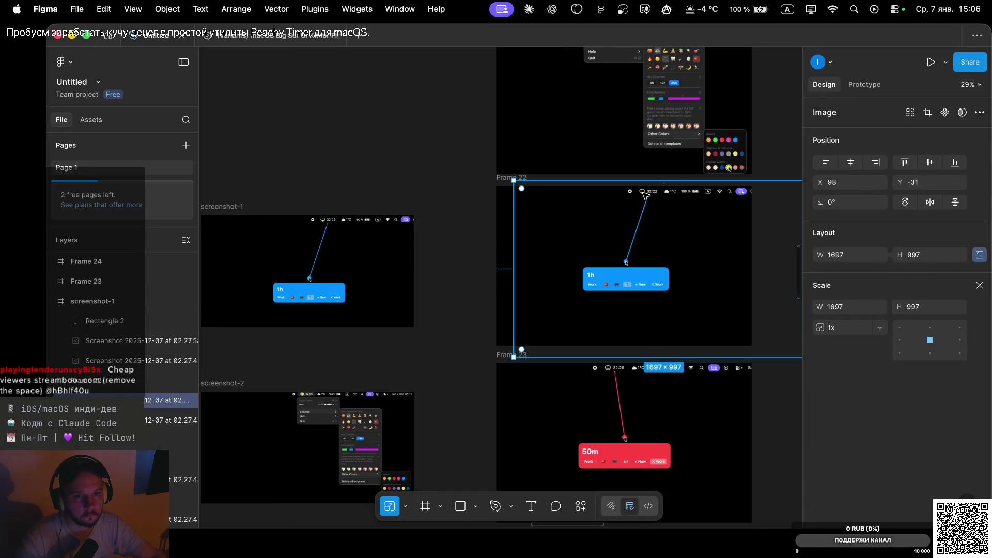
scroll(407, 225, down, 2)
scroll(408, 225, down, 2)
scroll(407, 225, down, 2)
scroll(407, 226, down, 2)
scroll(339, 238, down, 5)
scroll(338, 238, left, 4)
click(338, 241)
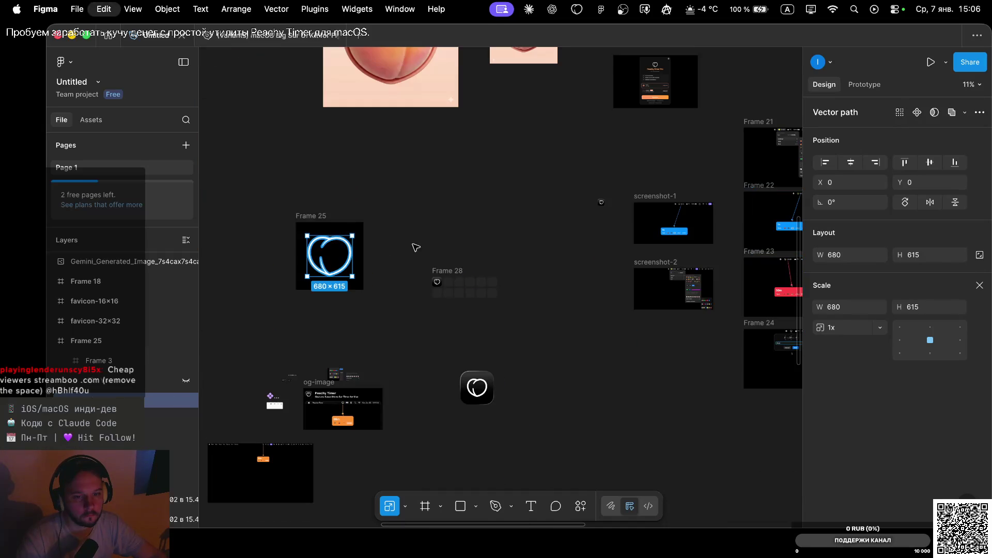
scroll(476, 278, down, 10)
scroll(476, 279, right, 10)
scroll(476, 282, down, 3)
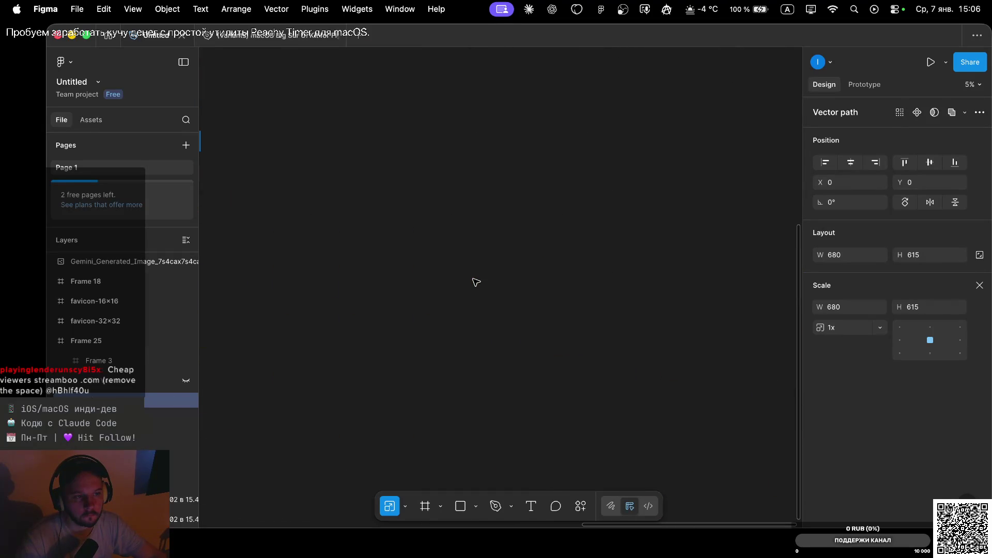
scroll(475, 282, down, 2)
scroll(476, 283, down, 2)
scroll(476, 282, down, 2)
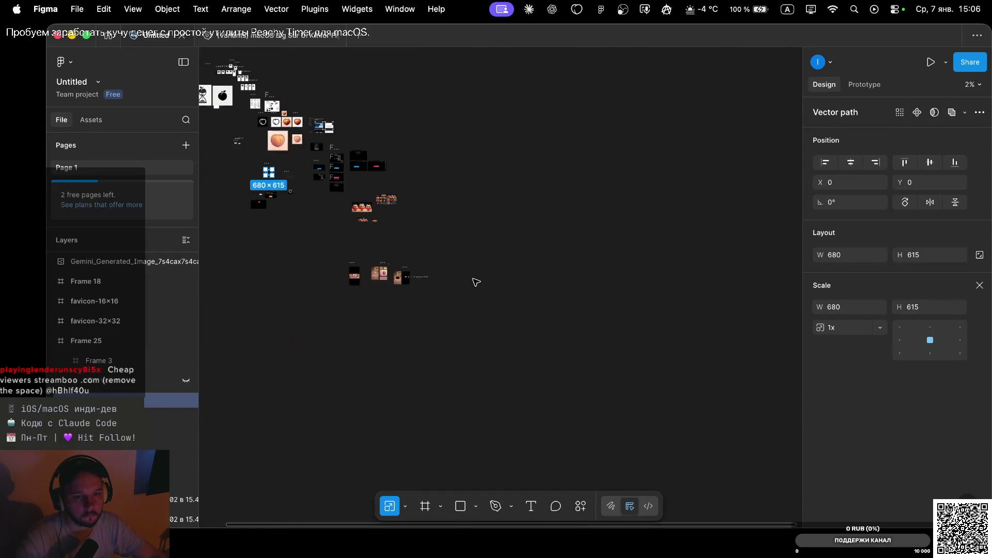
scroll(416, 262, up, 3)
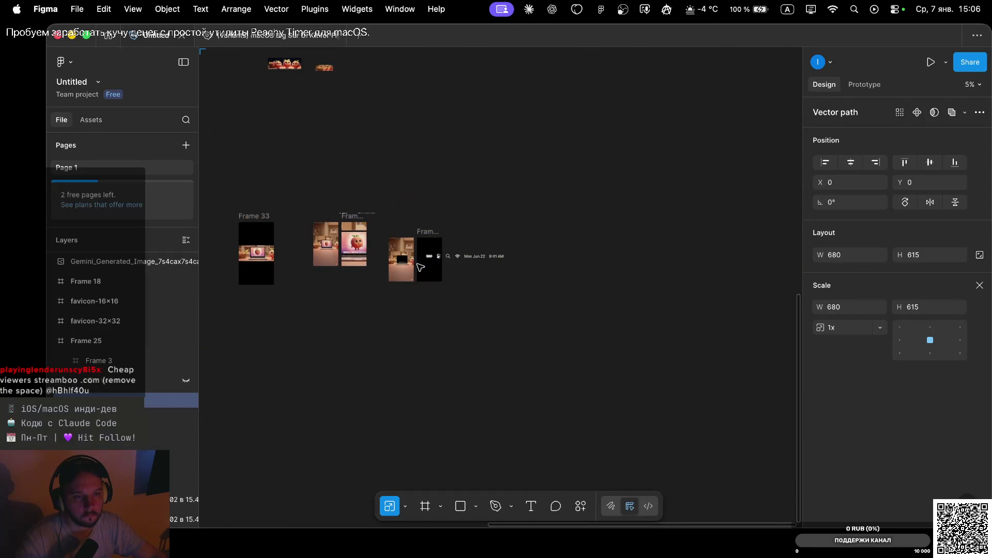
scroll(420, 266, up, 2)
scroll(419, 267, up, 3)
scroll(419, 264, up, 3)
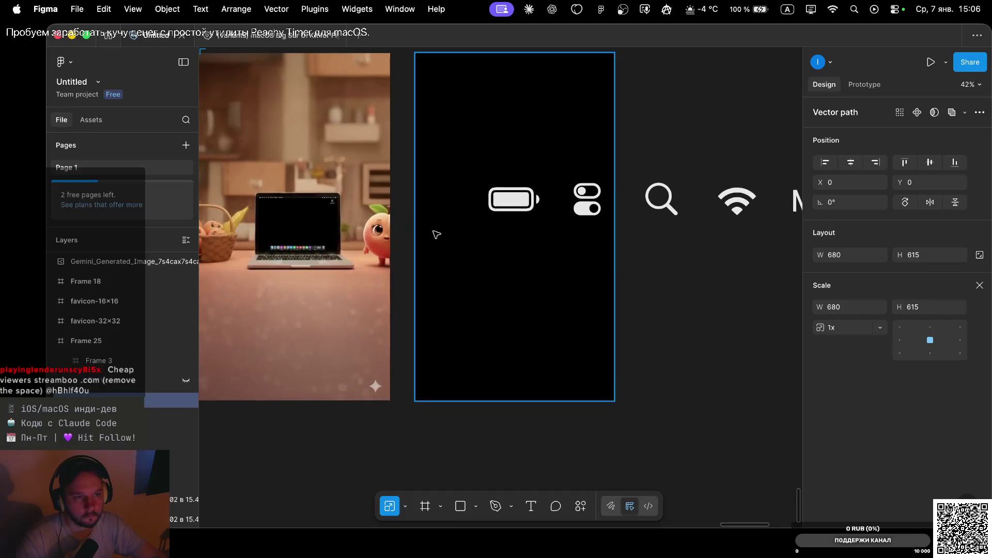
scroll(487, 205, up, 2)
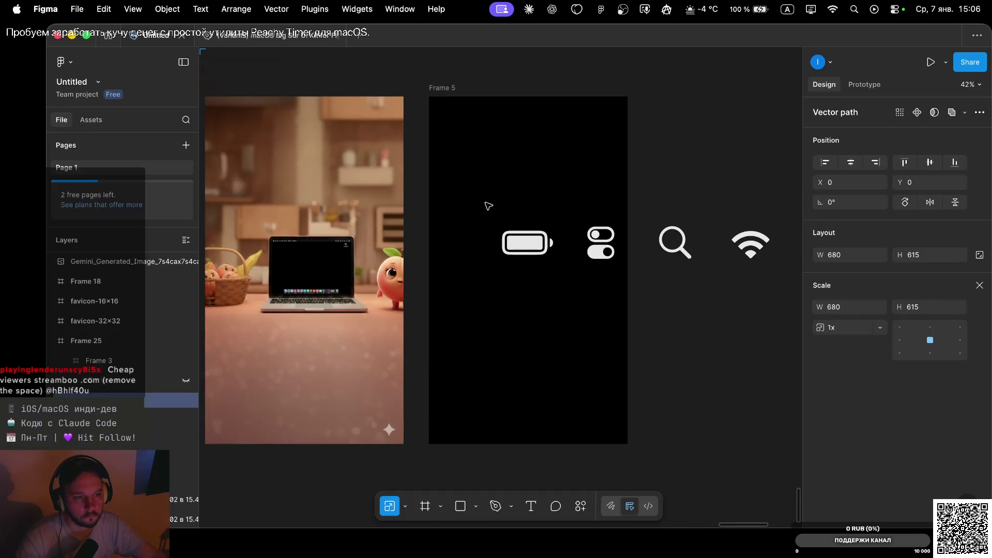
click(527, 249)
click(603, 241)
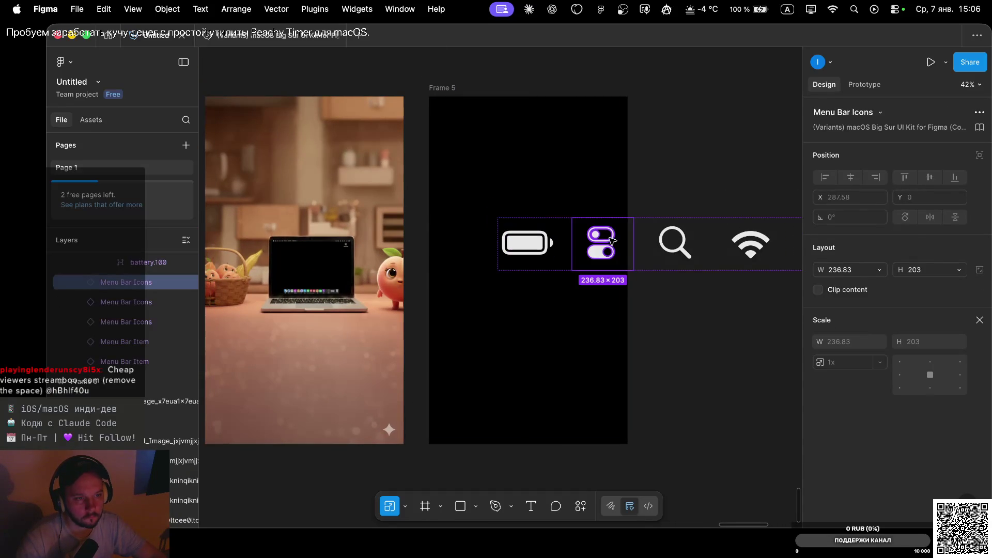
drag(603, 239, 577, 241)
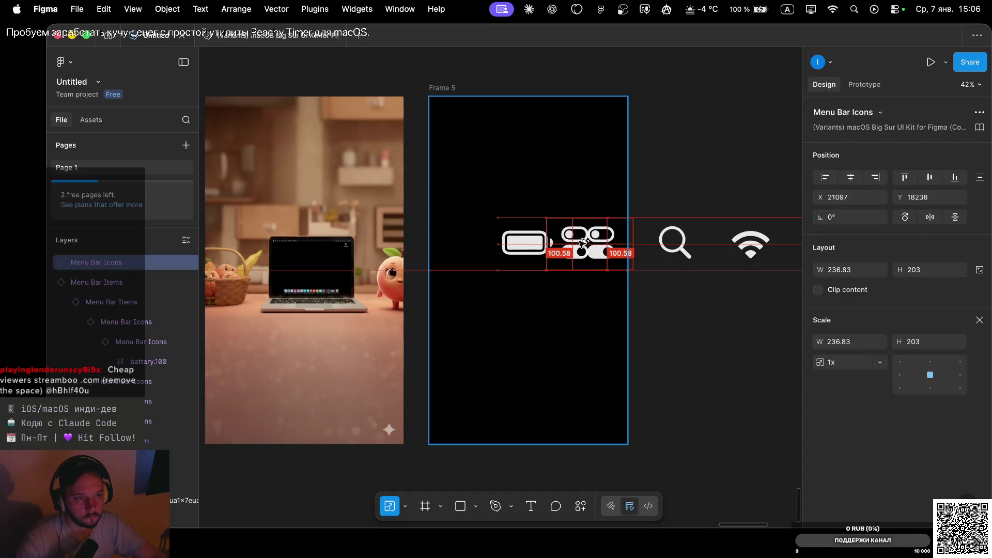
key(super+z)
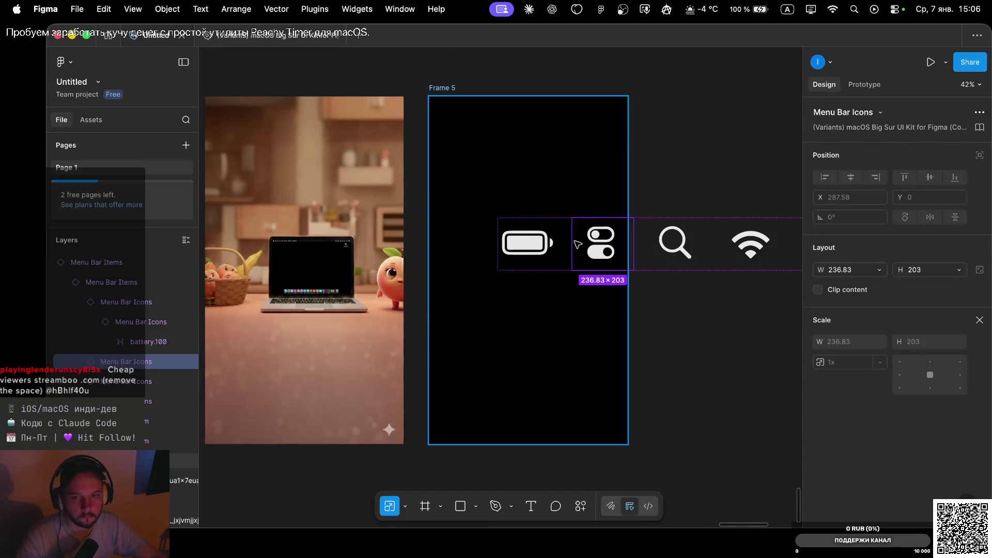
click(113, 282)
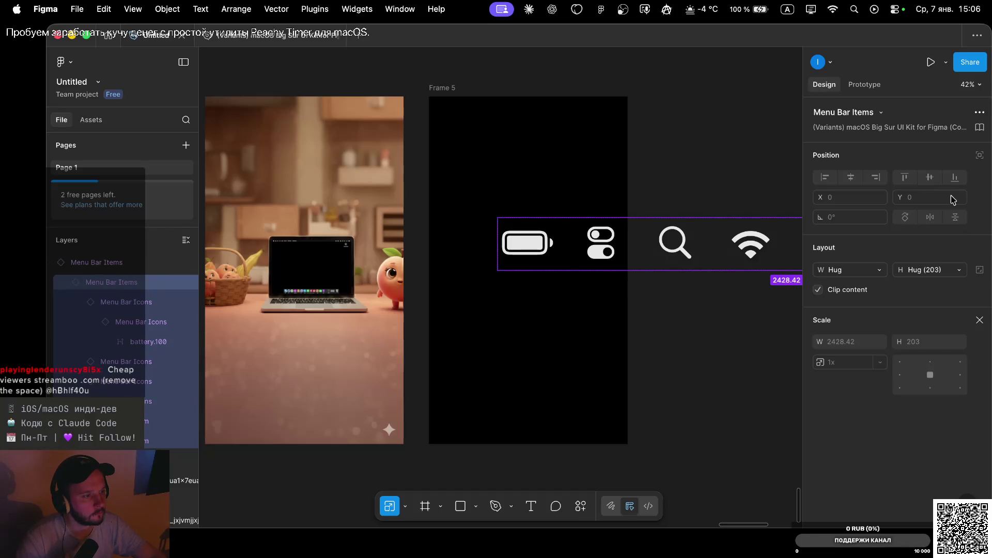
click(112, 264)
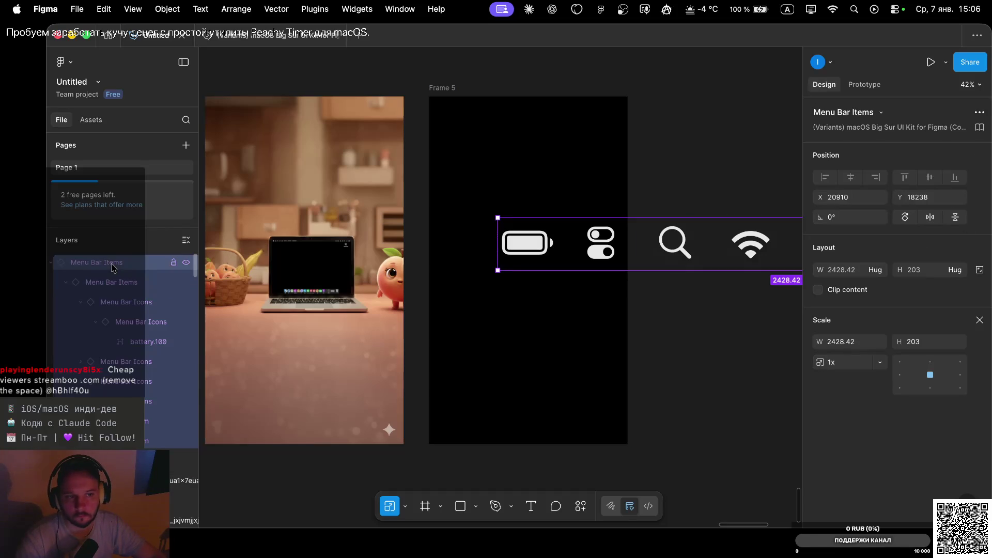
Detach both the outer and nested Menu Bar Items instances into plain frames.
right_click(113, 265)
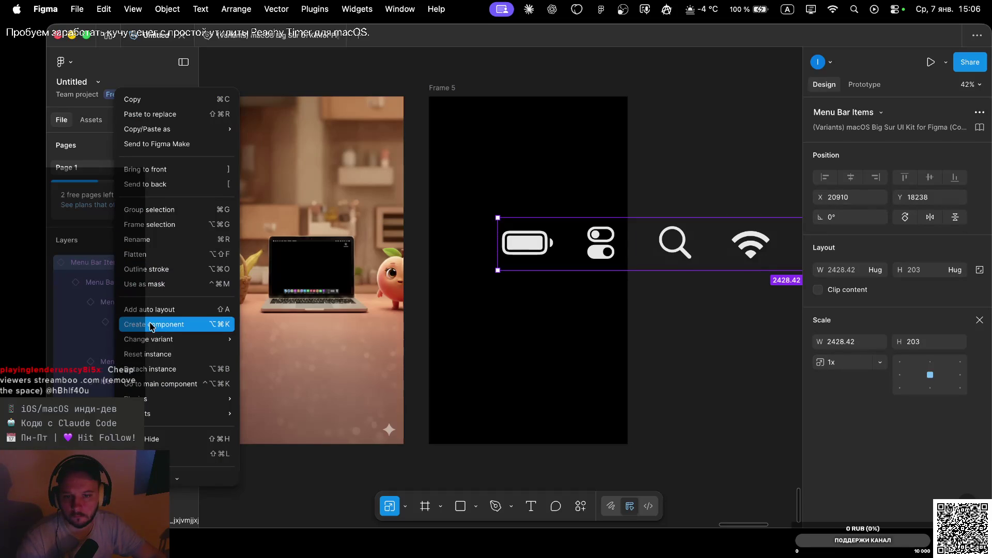
mouse_move(147, 344)
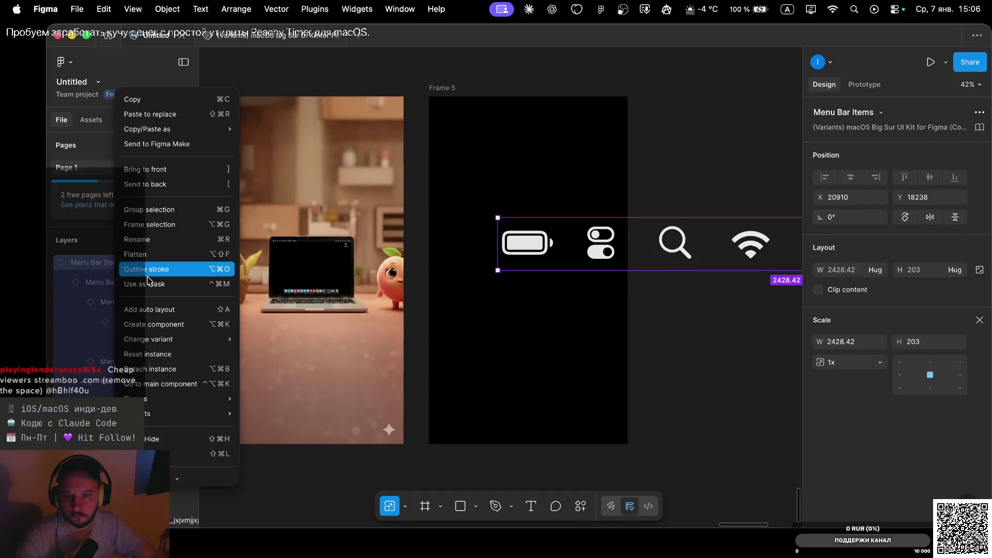
click(158, 369)
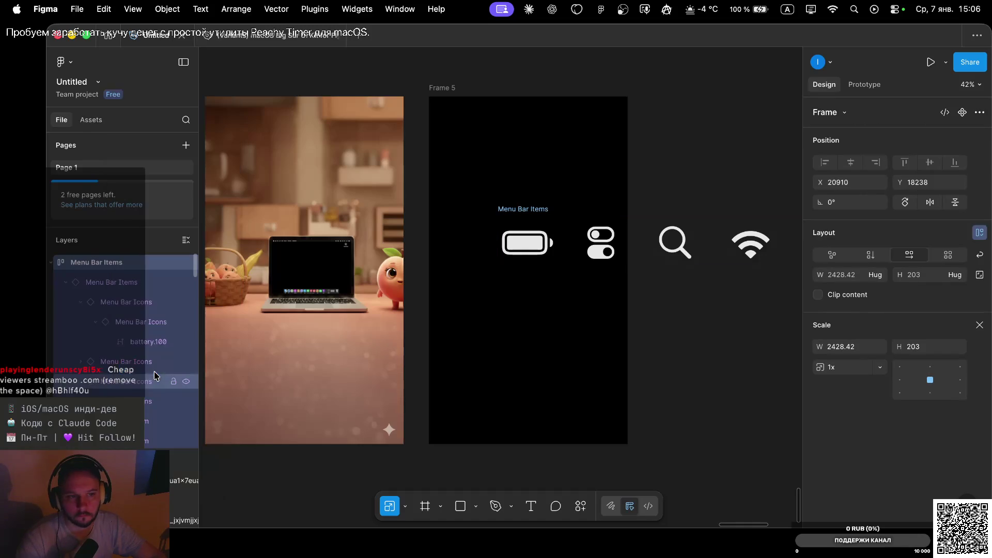
right_click(112, 282)
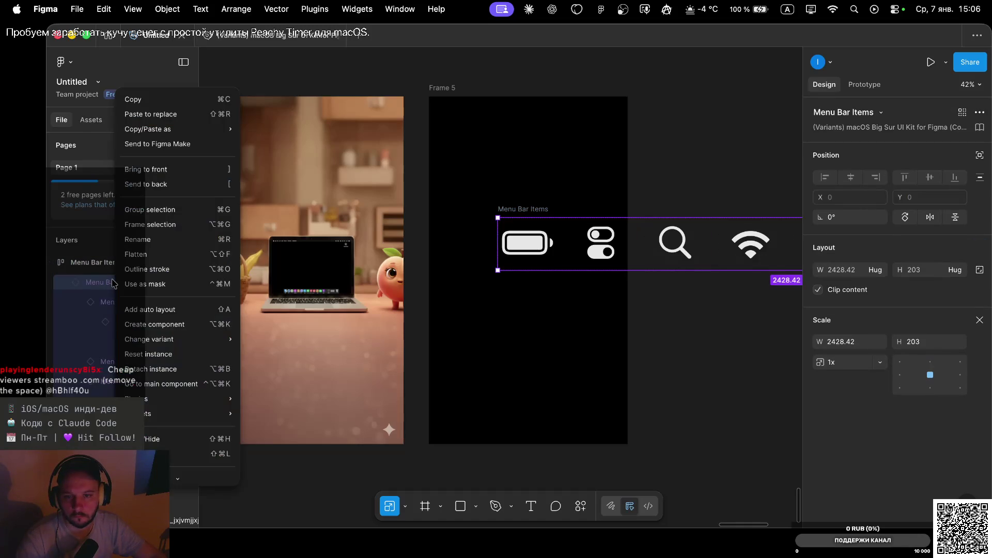
click(150, 369)
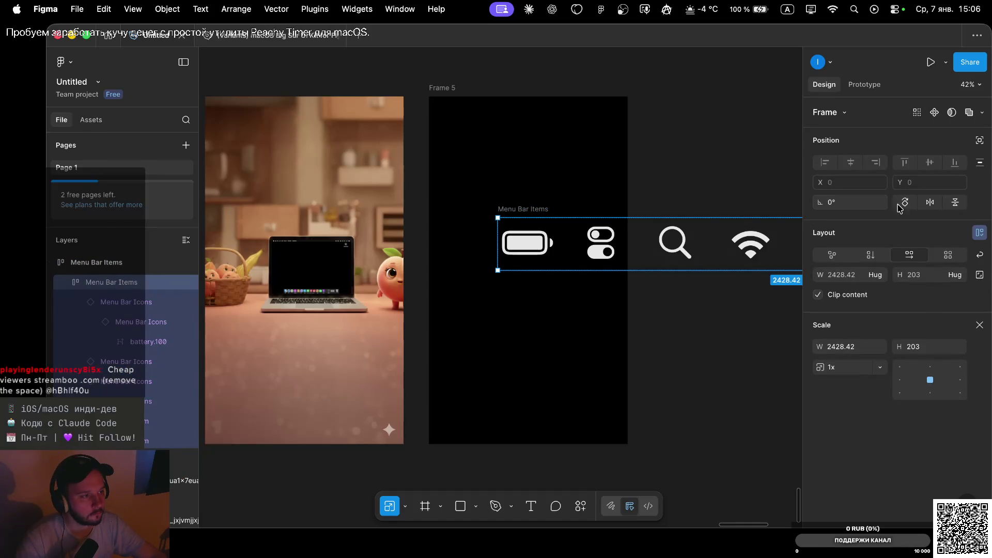
Reposition the toggle icon in the menu bar row, detach it from its component and flatten it.
drag(607, 252, 586, 251)
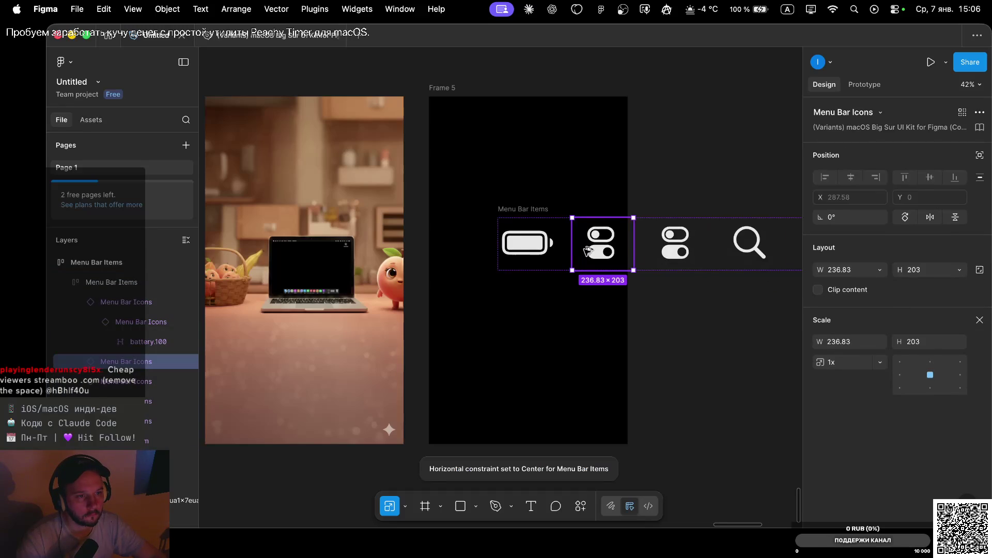
double_click(597, 252)
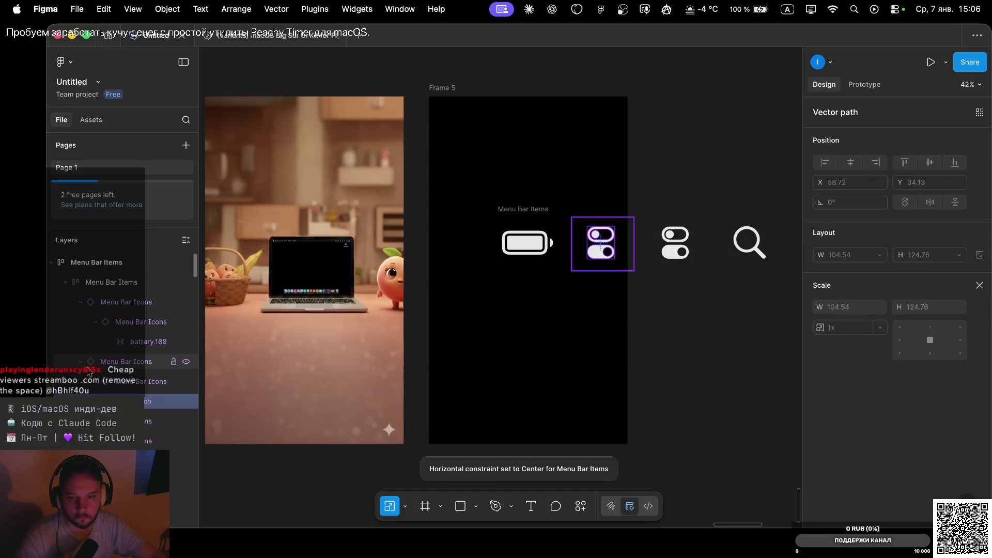
right_click(125, 362)
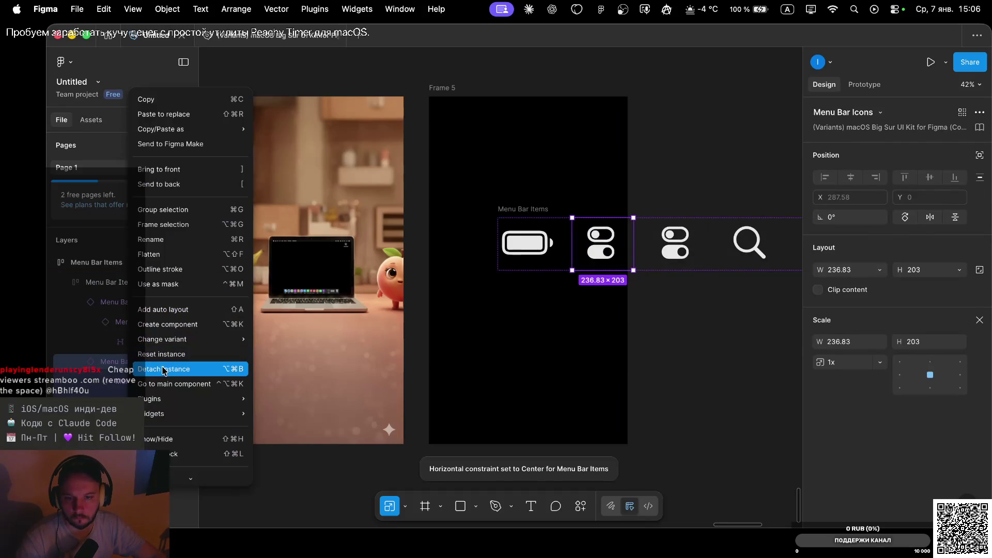
click(165, 366)
double_click(596, 251)
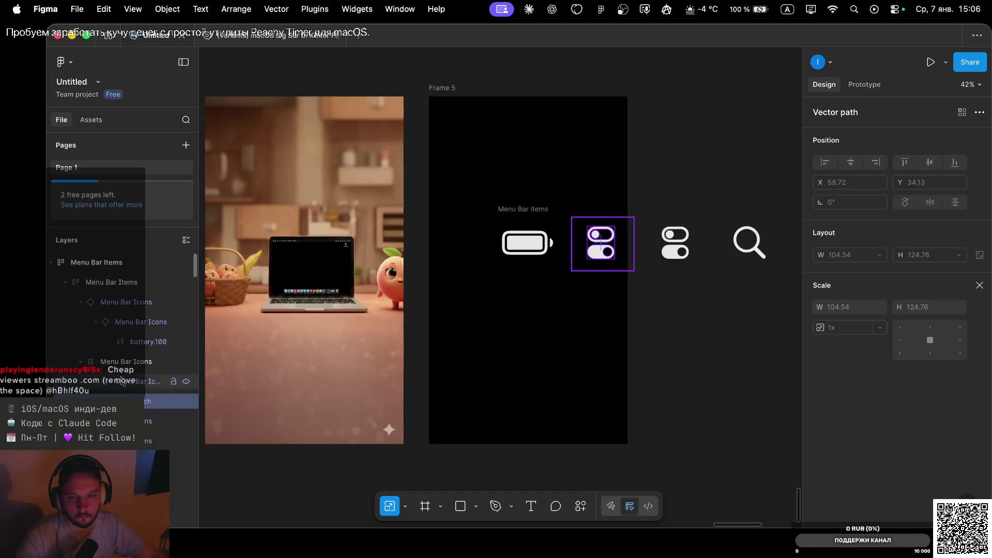
click(112, 383)
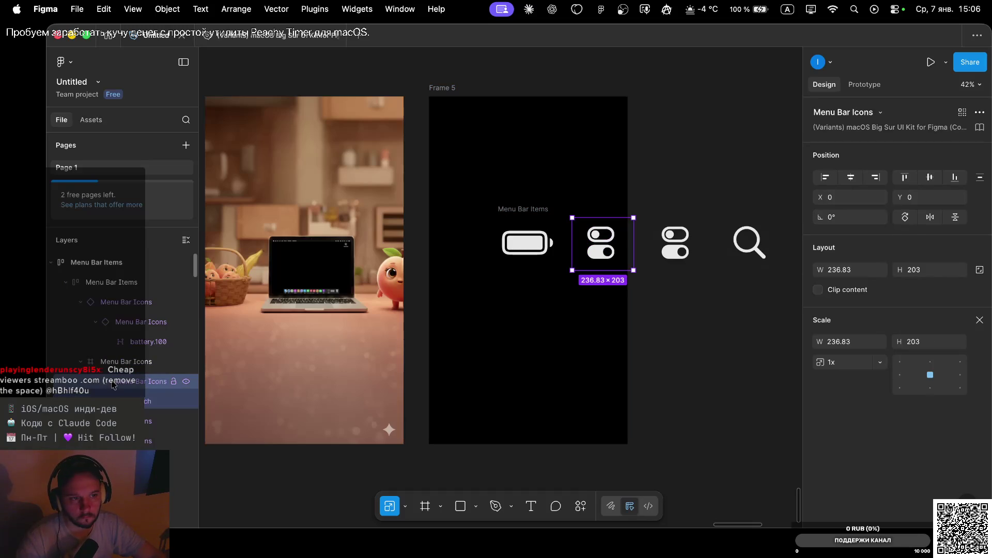
right_click(113, 383)
click(131, 369)
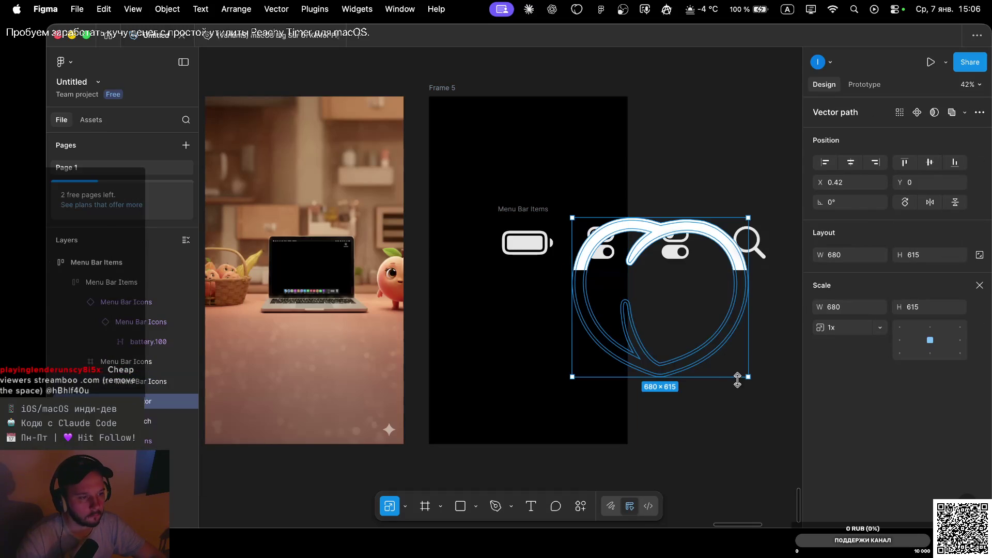
Scale the peach outline to icon size and centre it with vertical auto layout.
drag(746, 377, 585, 261)
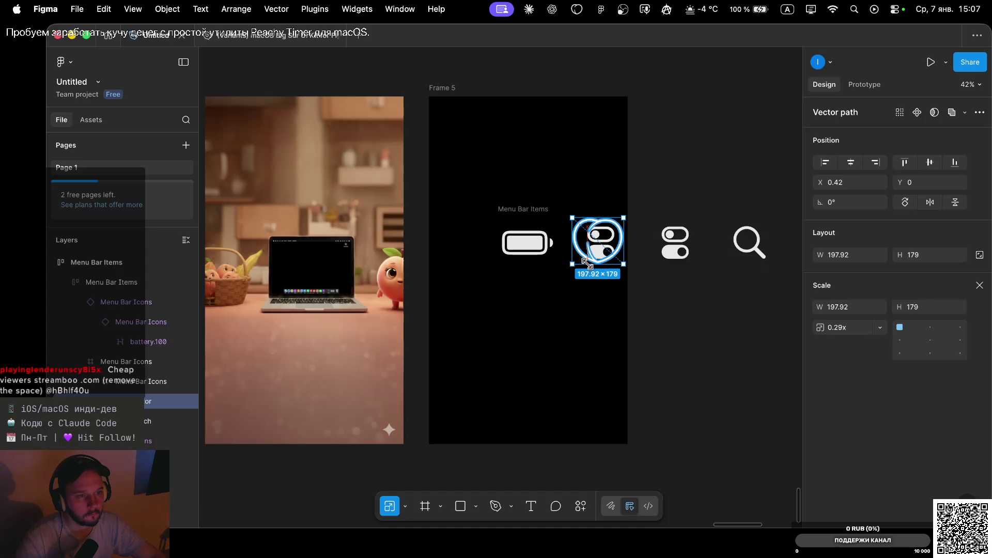
click(135, 385)
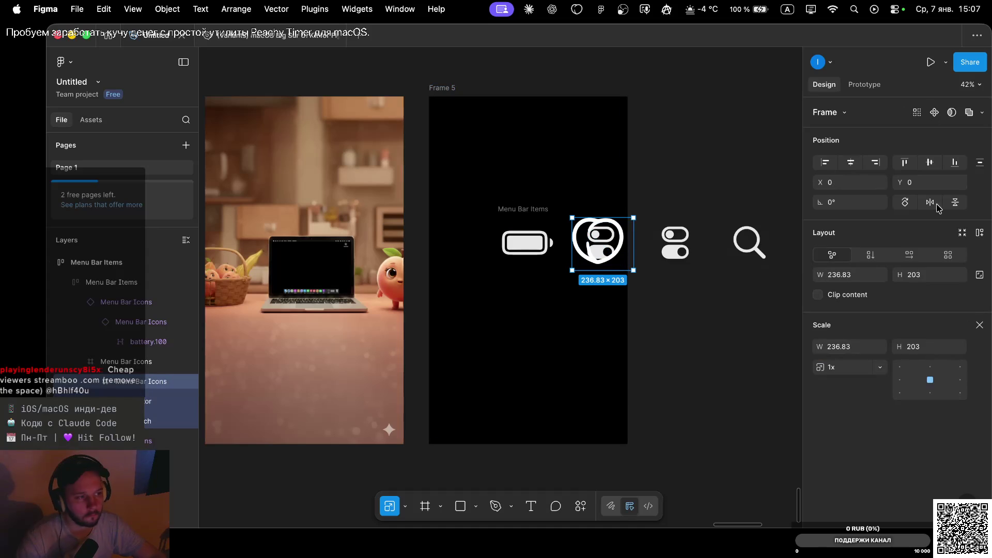
click(980, 326)
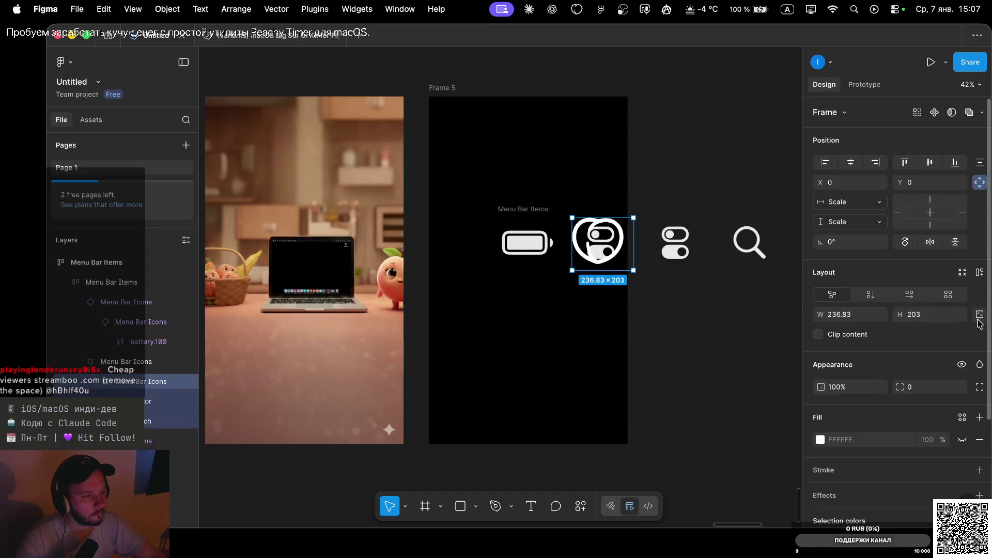
scroll(862, 302, down, 3)
scroll(862, 302, up, 3)
click(871, 295)
click(851, 344)
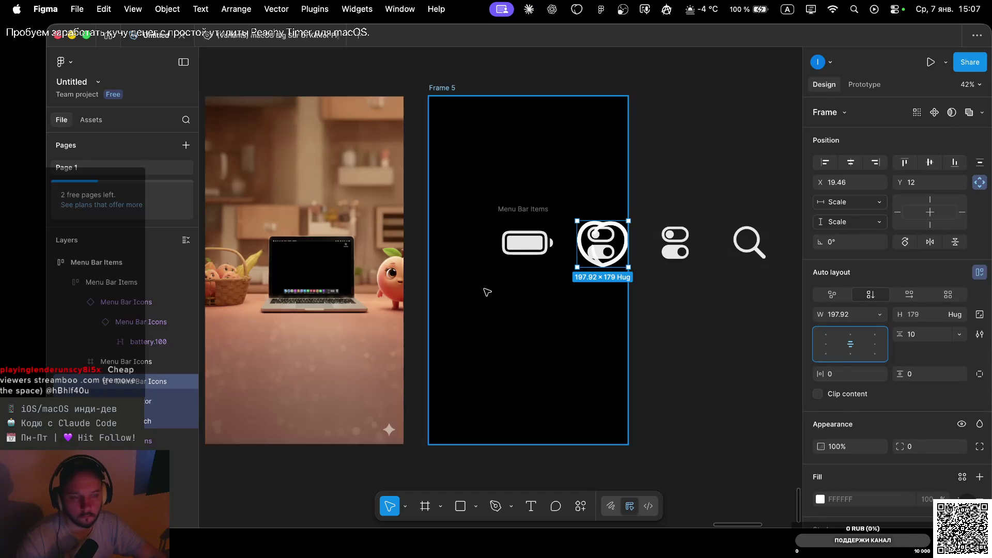
Check the peach vector's fill and shadow, then drag the Menu Bar Items row into Frame 5.
click(155, 421)
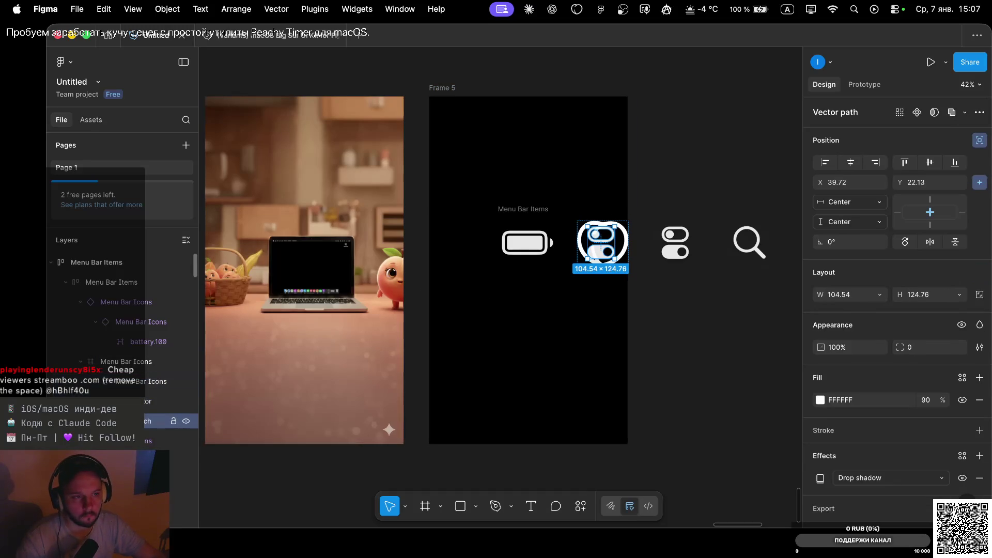
key(Escape)
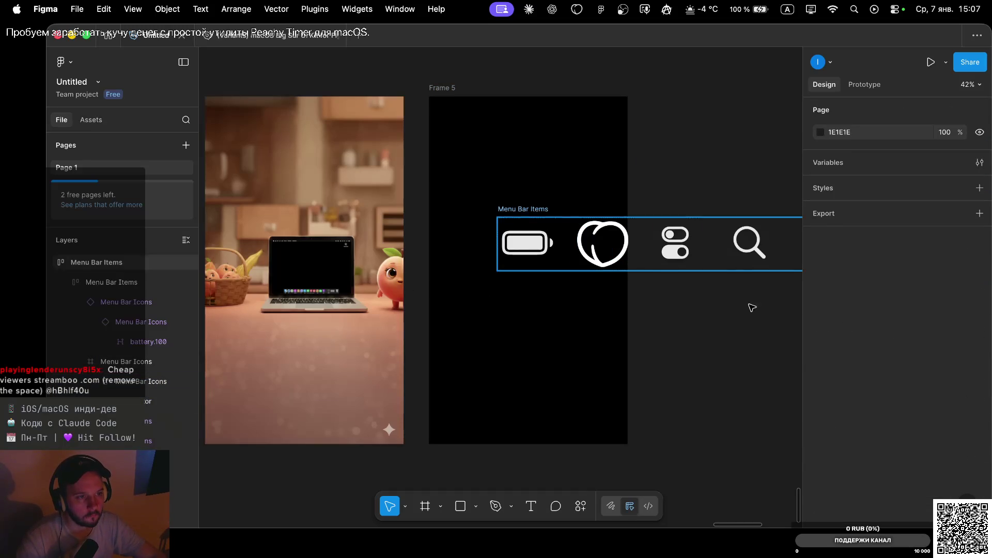
drag(683, 251, 608, 260)
Raise the battery, heart and toggle icon row to Y 223 near the top of Frame 5.
click(696, 193)
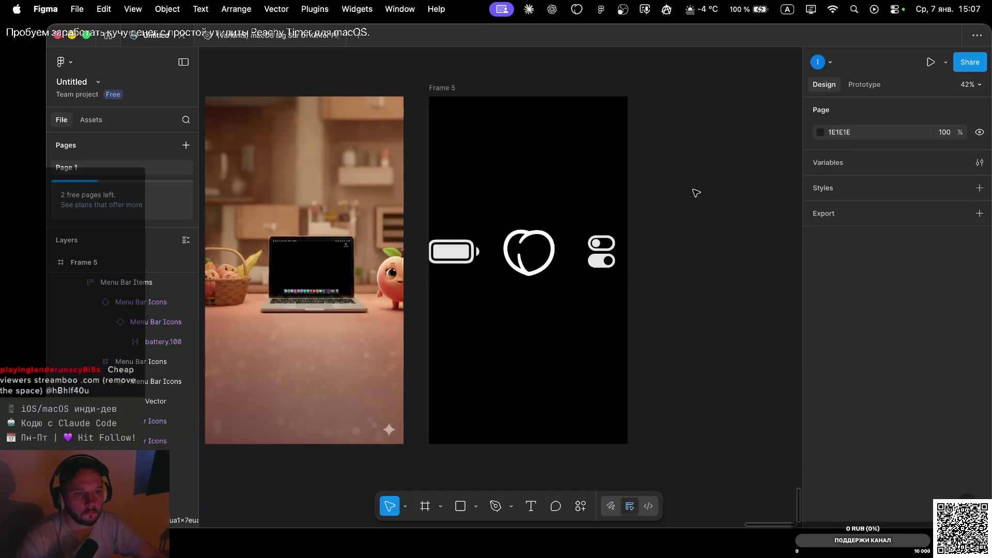
scroll(696, 193, down, 3)
scroll(696, 193, up, 2)
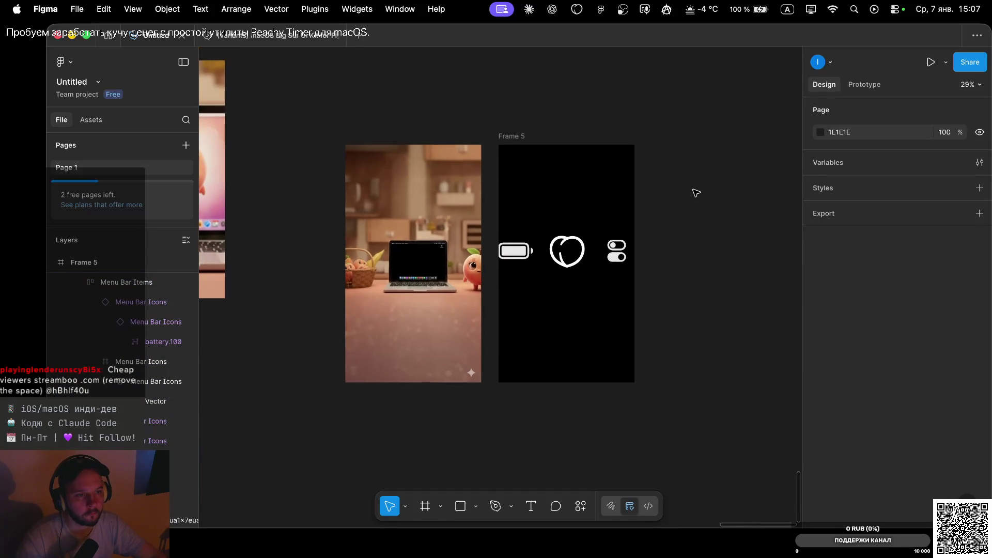
drag(616, 260, 620, 211)
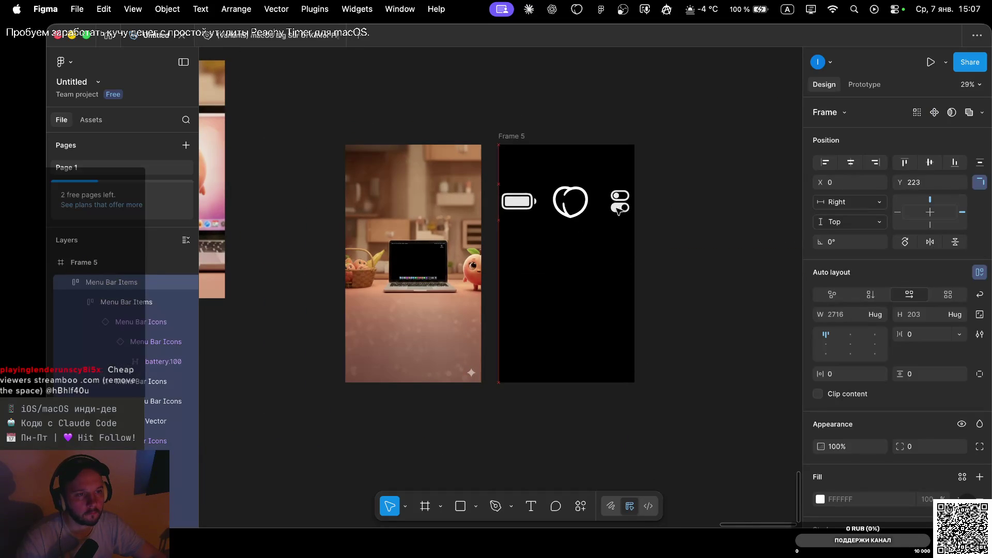
scroll(620, 210, down, 5)
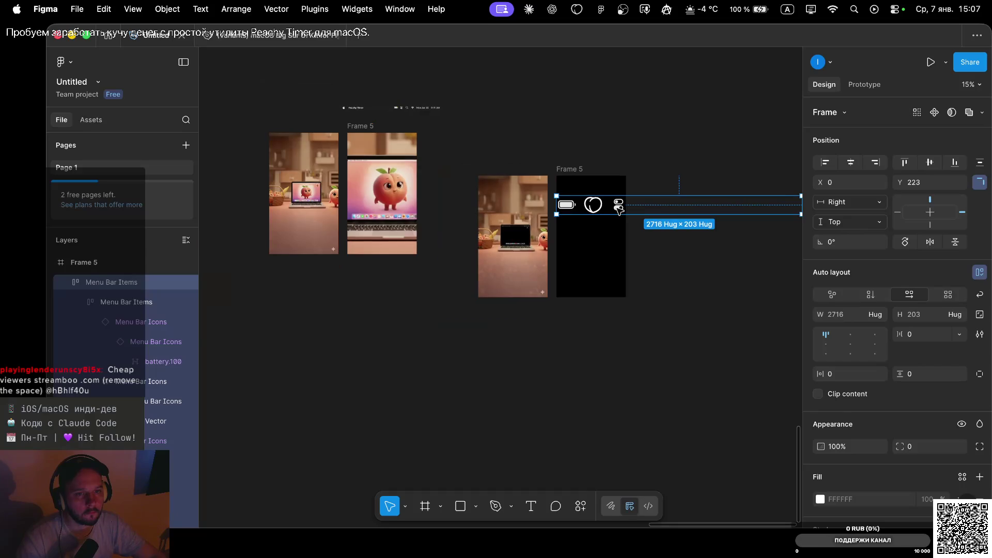
scroll(417, 210, left, 5)
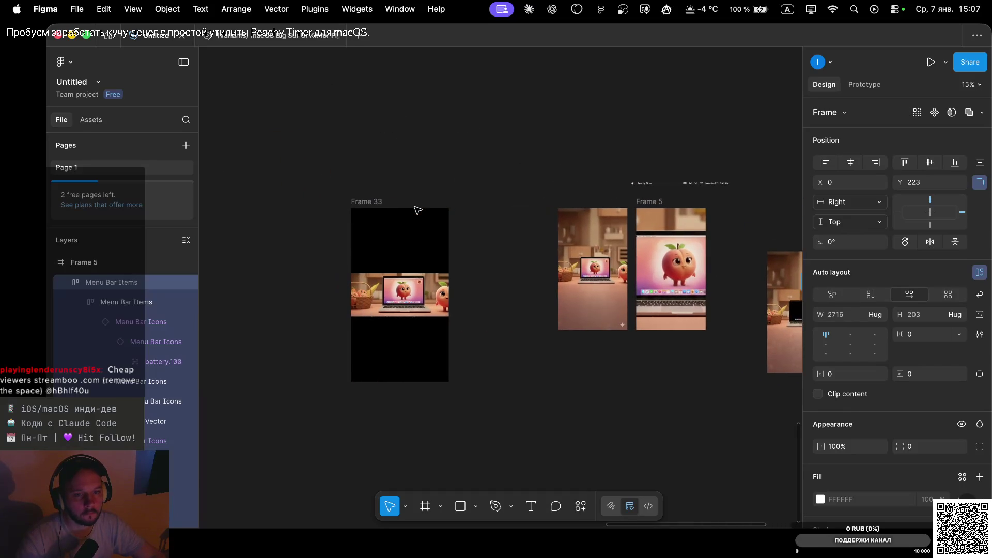
scroll(507, 233, right, 10)
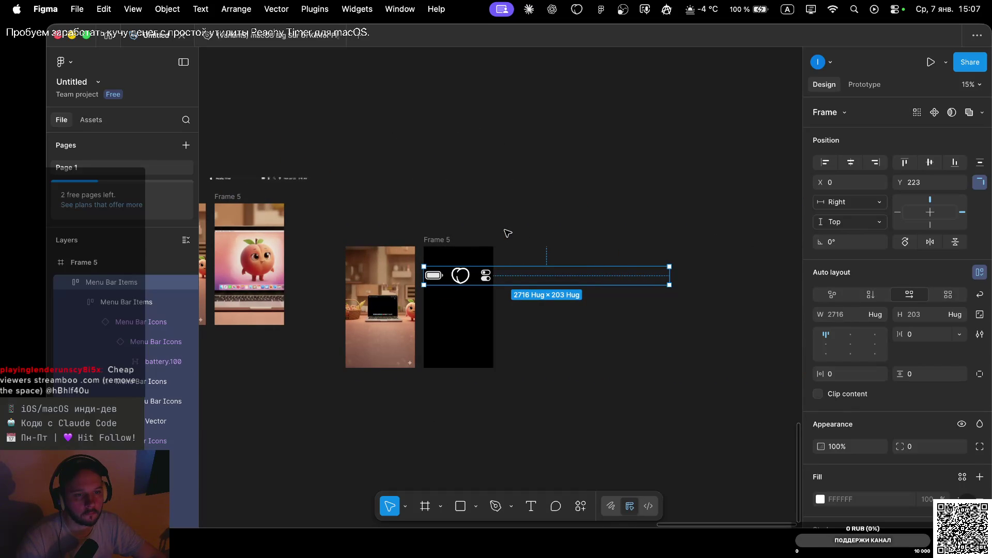
click(517, 206)
scroll(452, 259, up, 5)
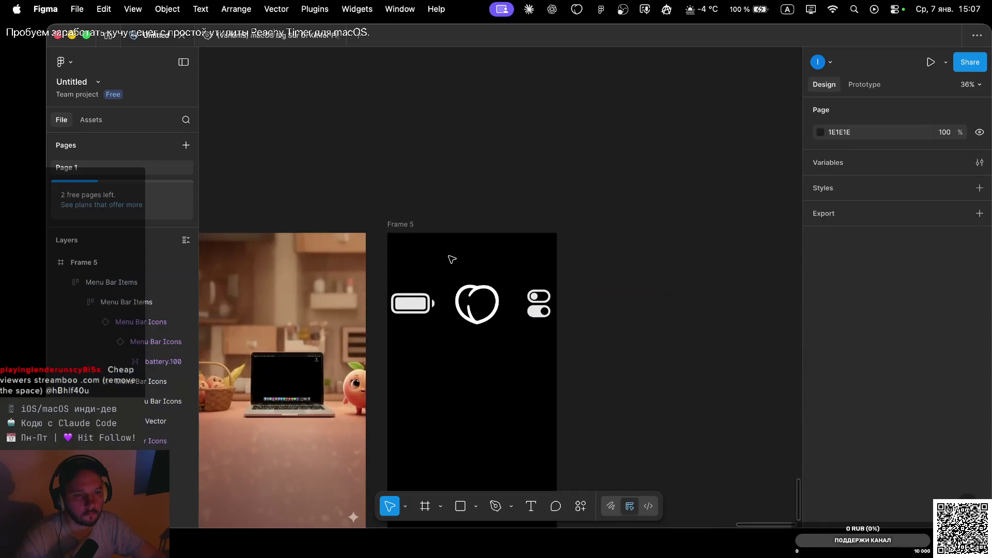
scroll(451, 259, down, 2)
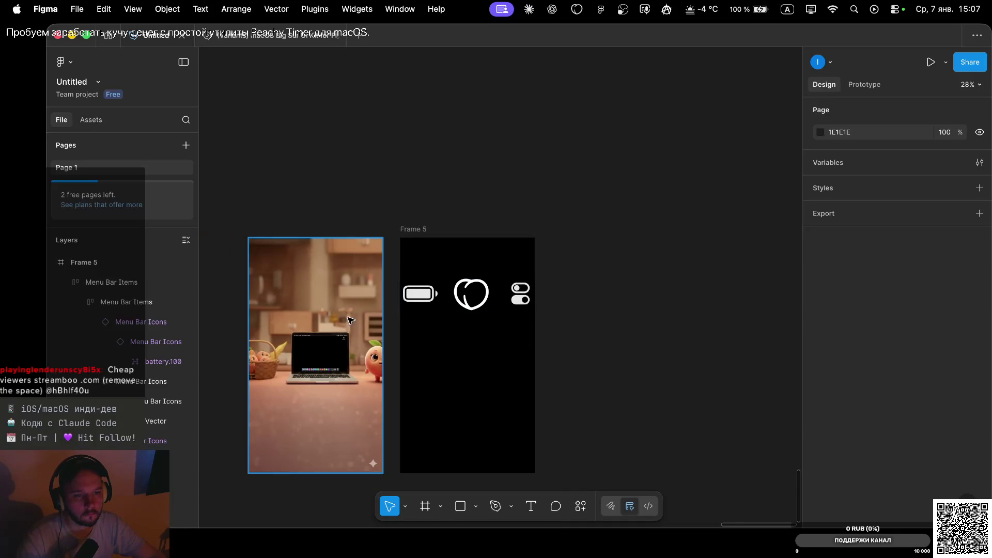
click(323, 320)
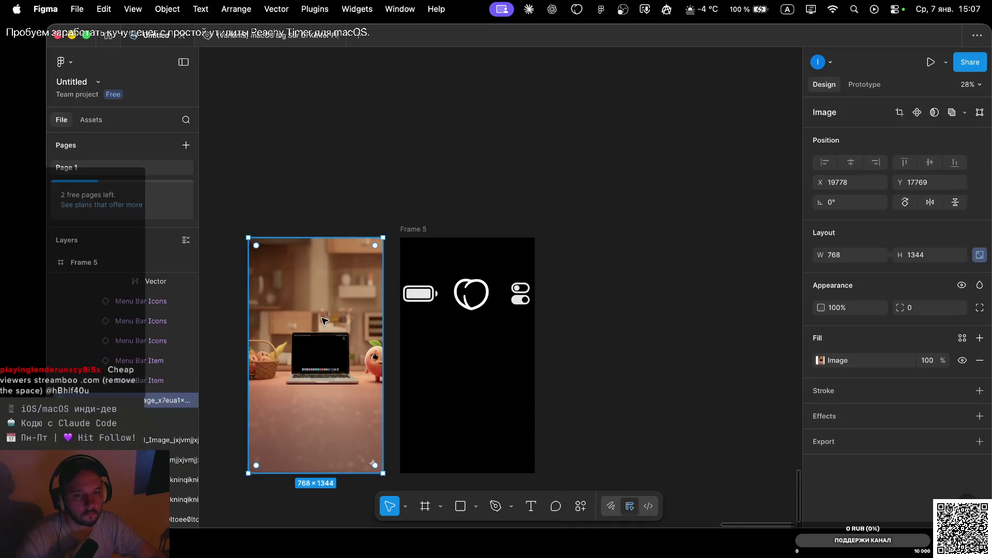
Paste a copy of the kitchen scene image into Frame 5.
click(497, 383)
click(418, 229)
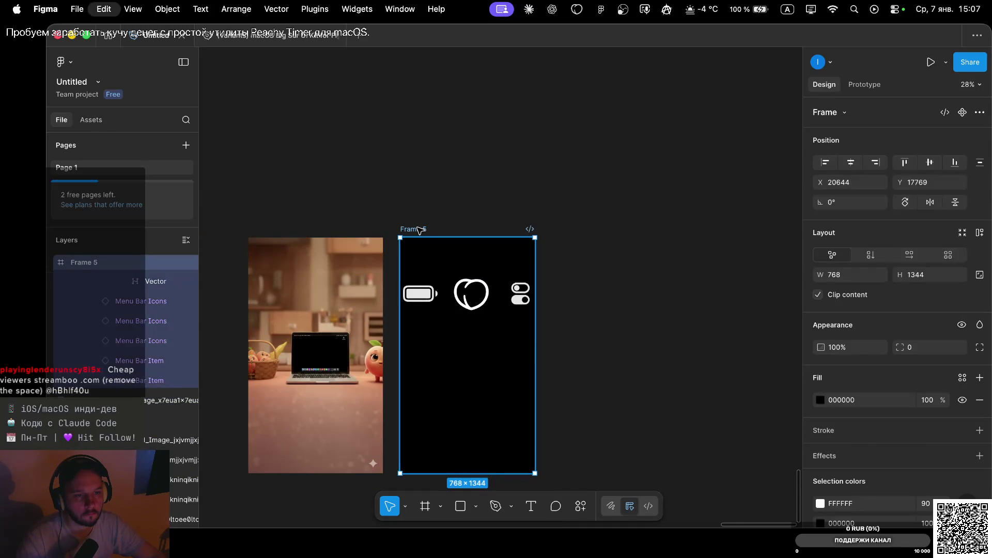
key(cmd+v)
scroll(514, 346, down, 5)
scroll(563, 227, down, 3)
Enlarge the pasted kitchen image to 7694×13464 and shift it down inside Frame 5.
drag(540, 274, 767, 396)
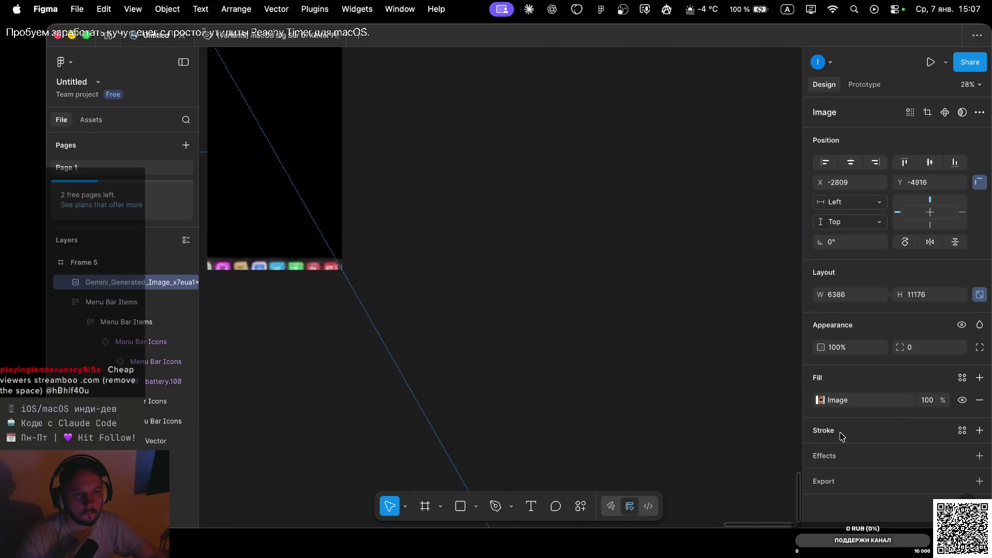
drag(768, 396, 784, 423)
scroll(426, 299, down, 5)
scroll(532, 237, down, 3)
drag(531, 237, 524, 307)
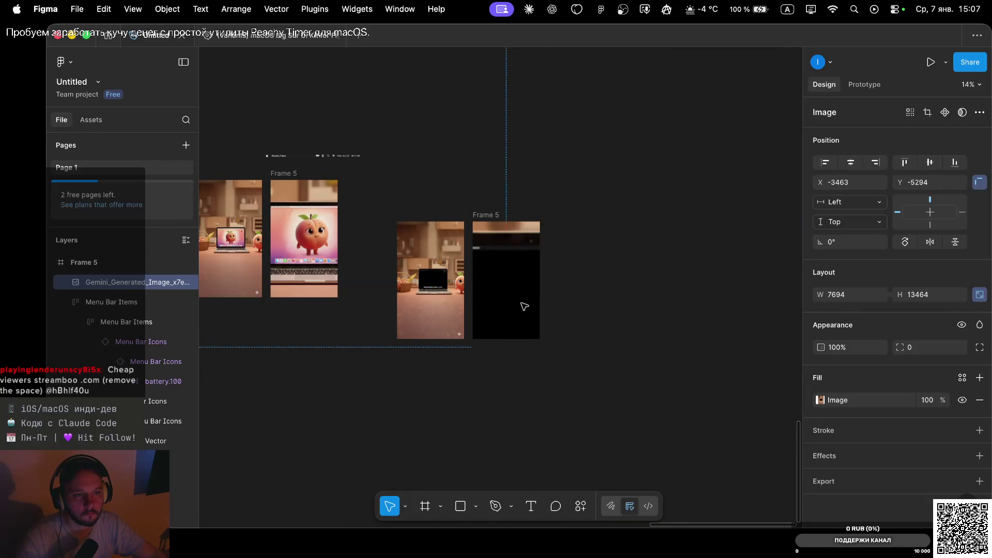
drag(520, 264, 495, 277)
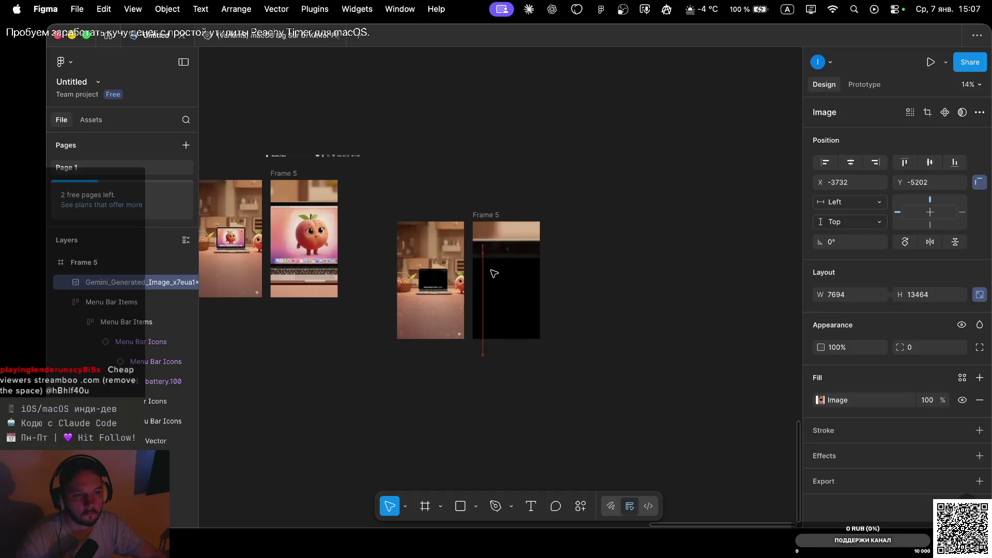
scroll(495, 276, up, 5)
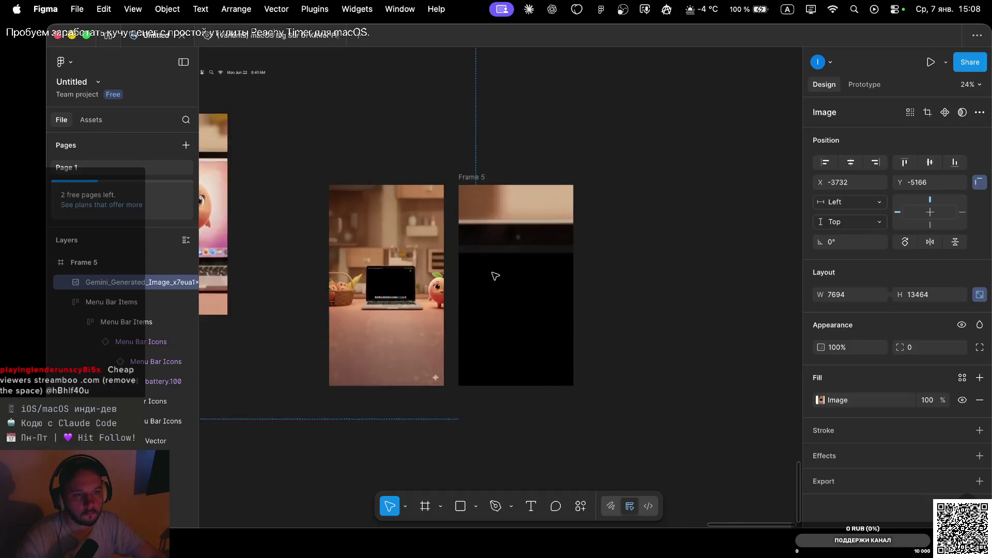
scroll(495, 276, up, 2)
scroll(495, 276, up, 2)
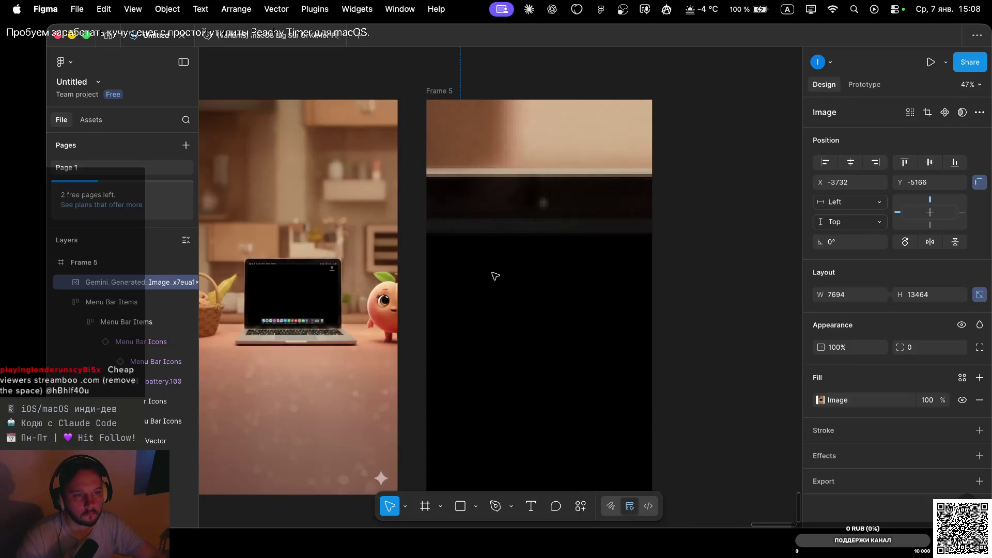
scroll(495, 276, down, 4)
scroll(495, 276, down, 4)
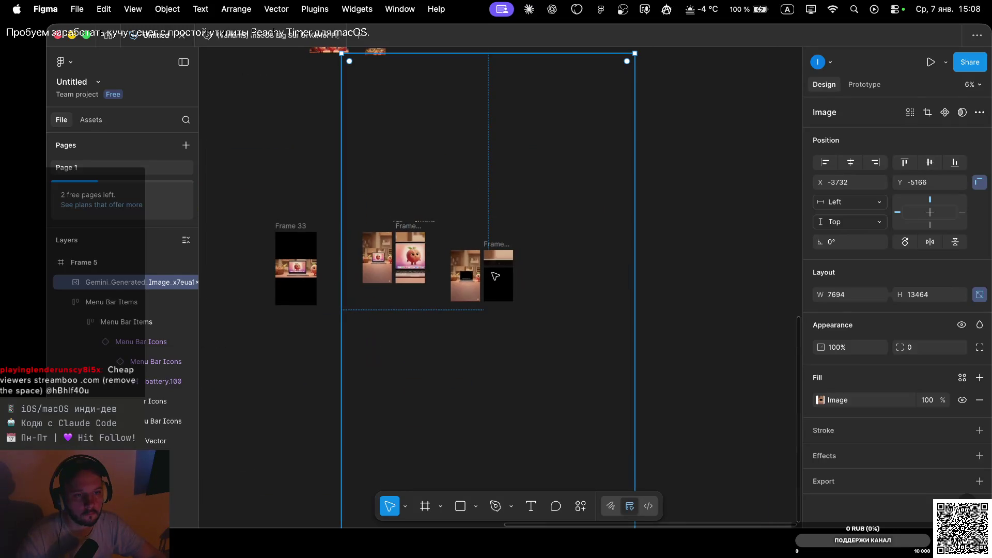
scroll(619, 64, up, 1)
scroll(630, 103, up, 3)
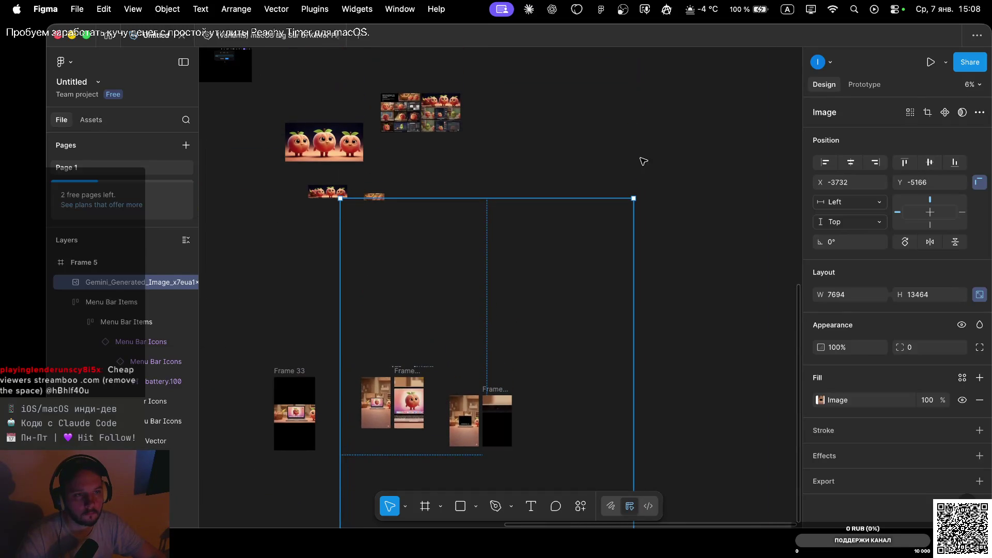
Enlarge the kitchen image to 16330×28577 and position it at X -8389, Y -11377.
drag(635, 200, 720, 106)
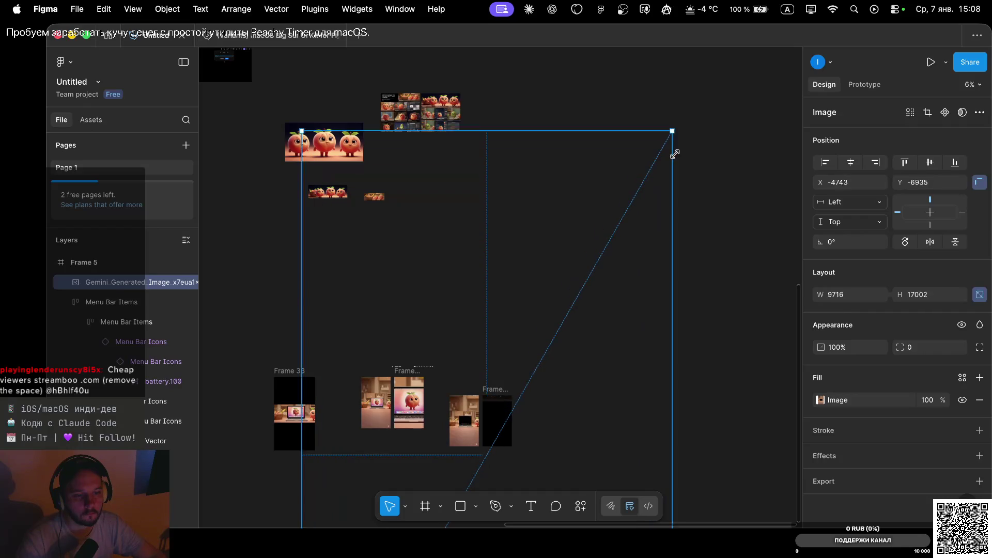
drag(498, 406, 499, 422)
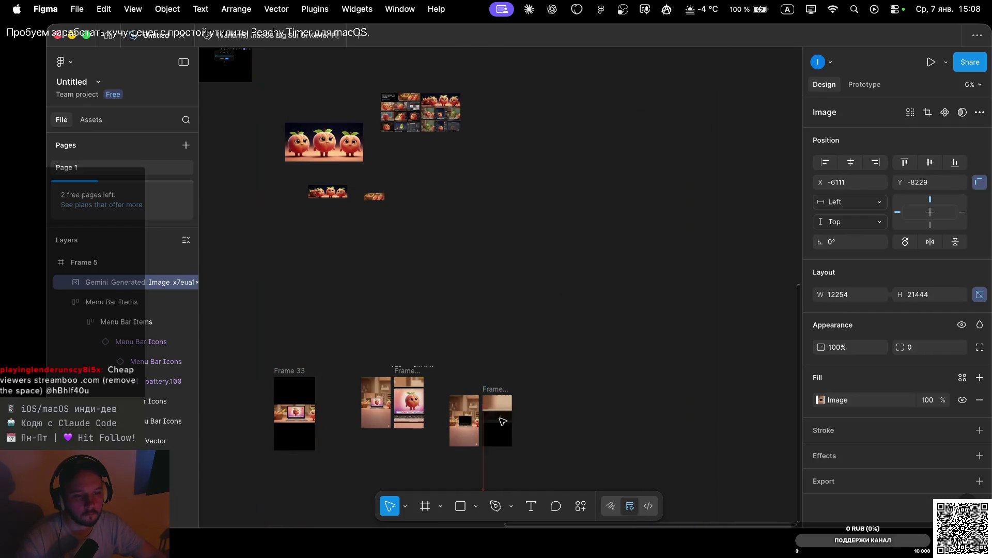
scroll(499, 422, down, 3)
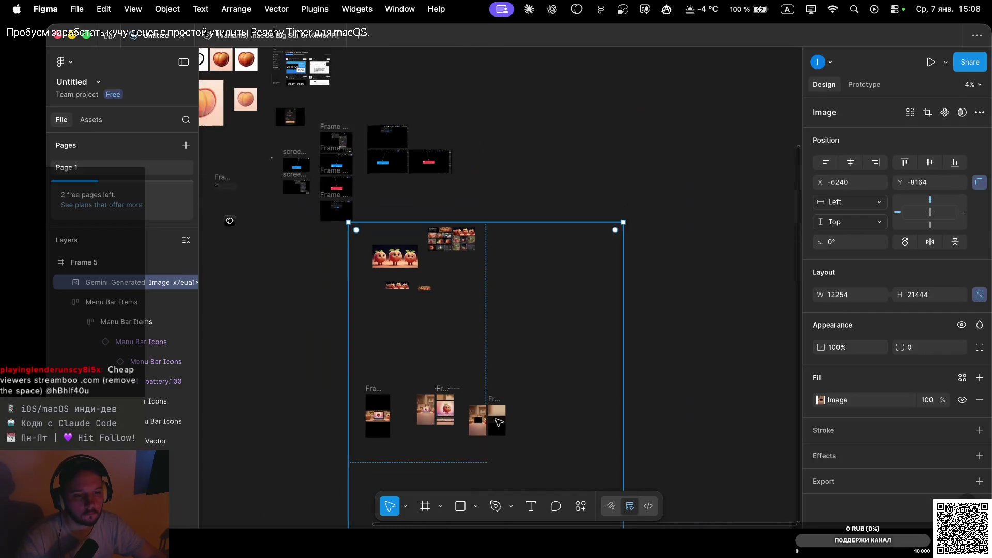
drag(618, 225, 700, 71)
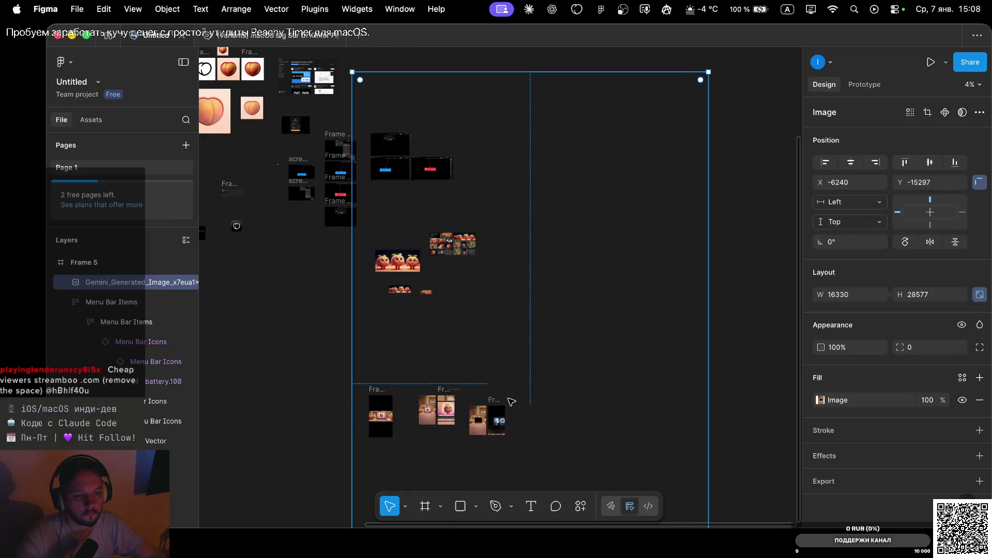
mouse_move(498, 425)
mouse_down()
mouse_move(495, 435)
mouse_move(501, 419)
mouse_move(500, 432)
mouse_move(495, 422)
mouse_move(597, 394)
mouse_move(493, 413)
mouse_up()
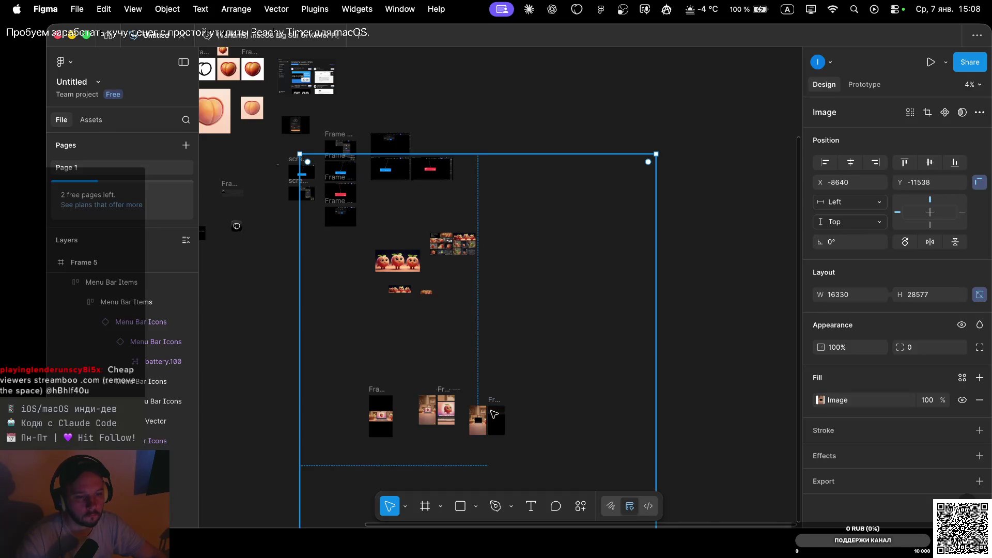
scroll(494, 414, up, 5)
scroll(491, 412, up, 5)
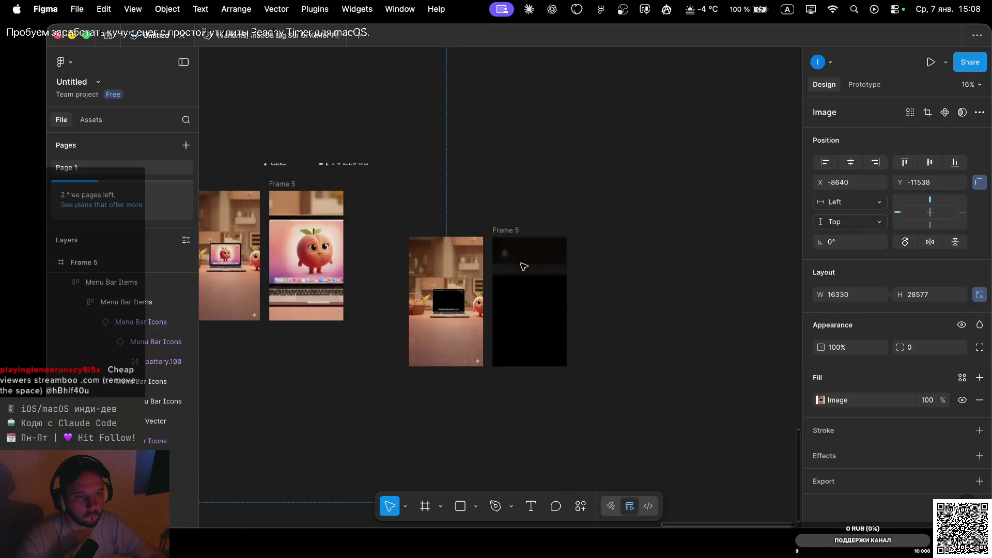
drag(513, 256, 538, 272)
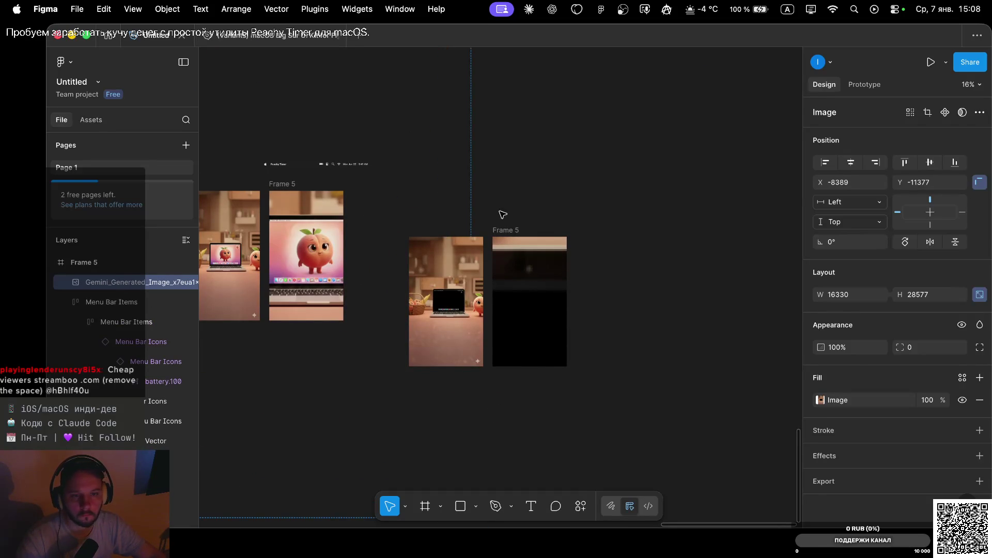
Send the enlarged peach image to the back, behind the menu bar icons.
right_click(525, 293)
mouse_move(556, 169)
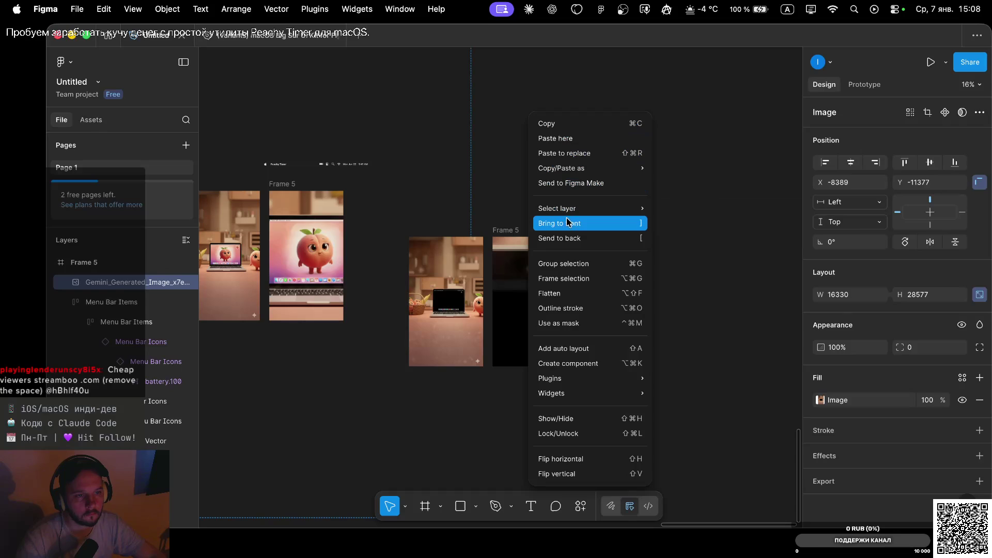
click(564, 239)
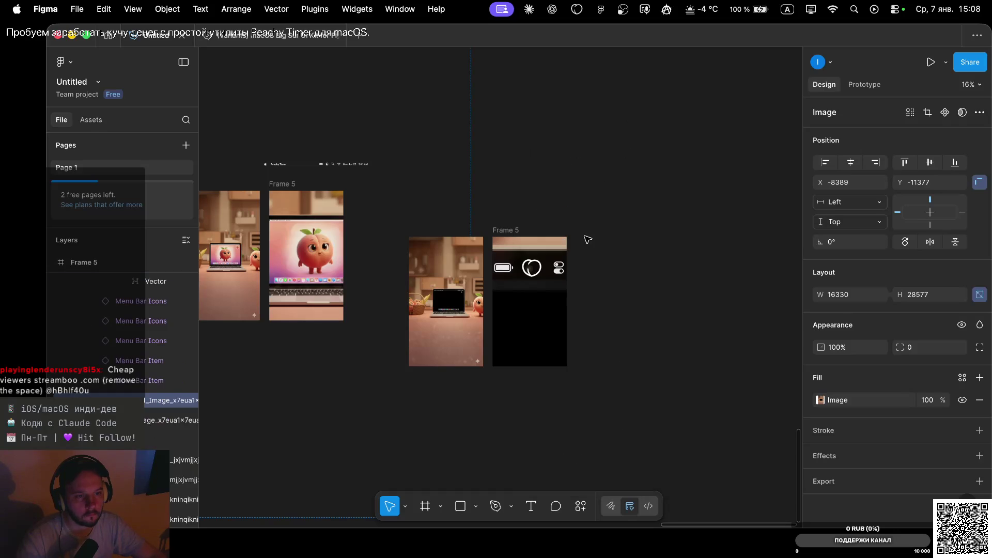
click(540, 171)
Nudge the Menu Bar Items row to X -40, Y 473 and make its white FFFFFF fill visible.
drag(532, 268, 532, 265)
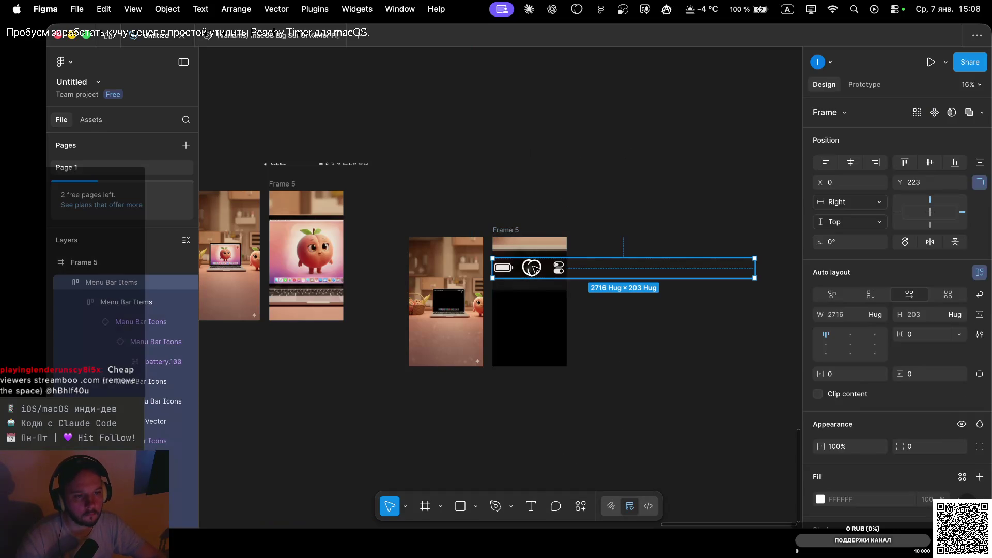
key(shift+Down)
key(shift+Down)
key(shift+Down)
key(shift+Down)
key(shift+Down)
key(shift+Down)
key(shift+Down)
key(shift+Down)
key(shift+Down)
key(shift+Down)
key(shift+Down)
key(shift+Down)
key(shift+Up)
key(shift+Up)
key(shift+Up)
key(shift+Up)
key(shift+Up)
key(shift+Up)
key(shift+Up)
key(shift+Up)
key(shift+Up)
key(shift+Up)
key(shift+Up)
key(shift+Up)
key(shift+Left)
key(shift+Left)
key(shift+Up)
key(shift+Left)
key(shift+Down)
key(shift+Left)
key(shift+Down)
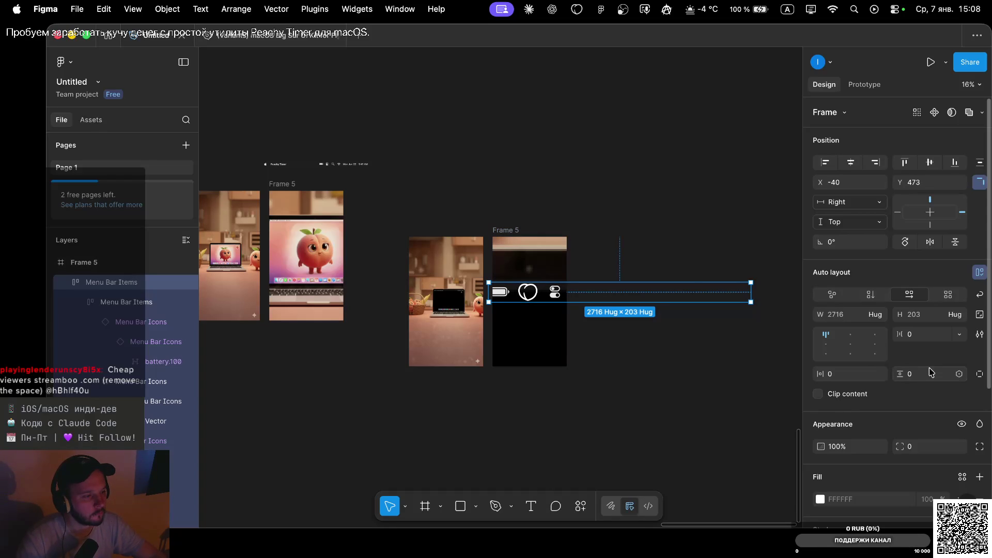
scroll(929, 447, down, 5)
click(962, 305)
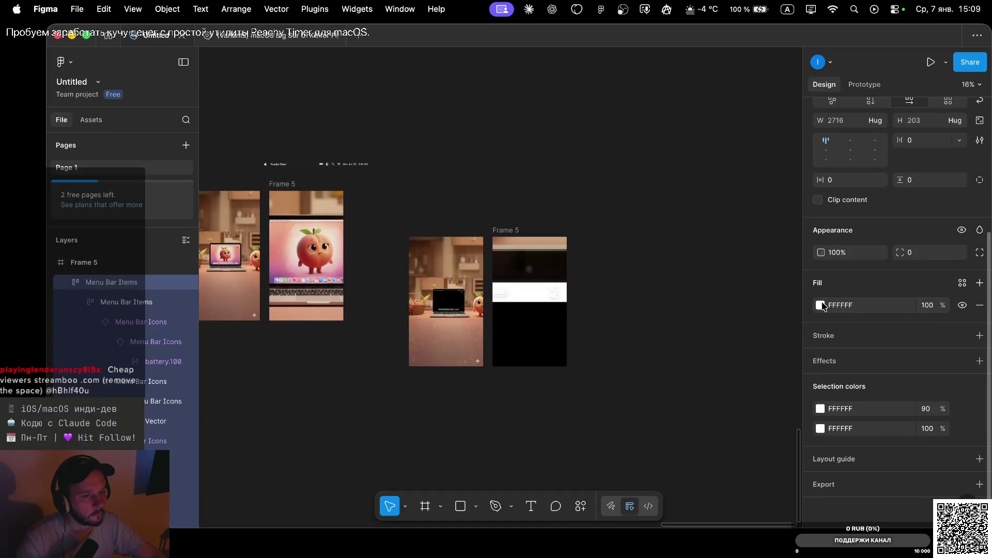
Give the Menu Bar Items row a dark 1D1D1D fill sampled from the frame.
click(820, 304)
click(671, 395)
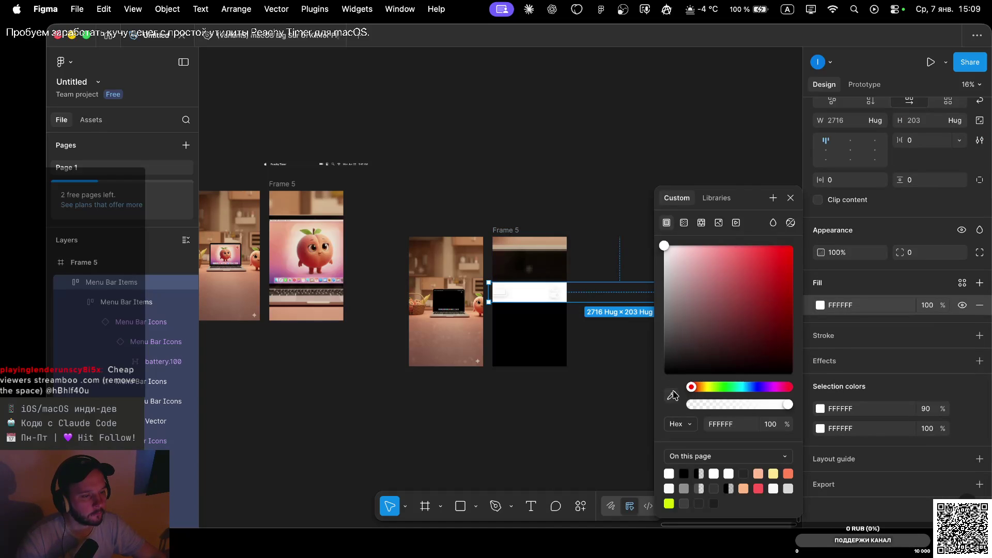
click(500, 259)
drag(718, 366, 661, 366)
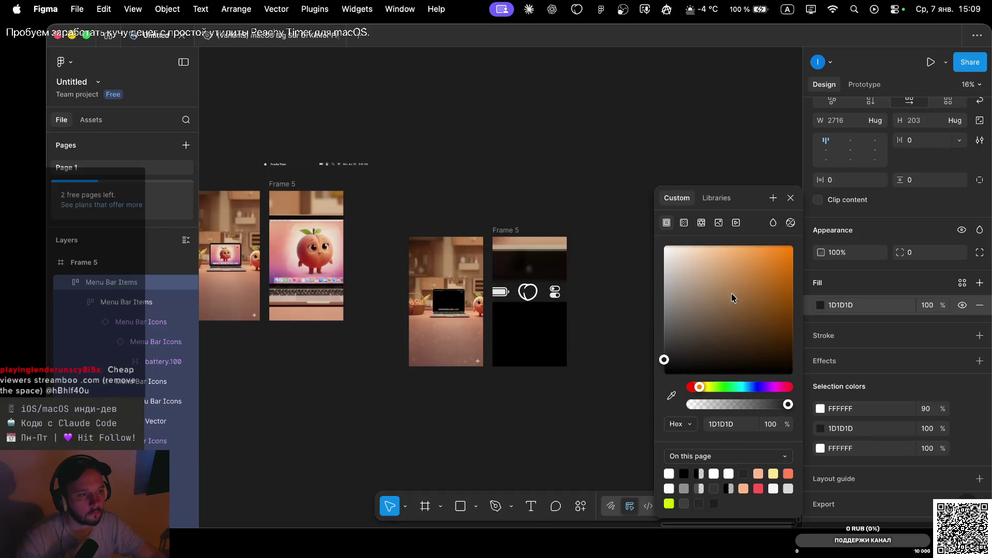
click(791, 198)
click(638, 190)
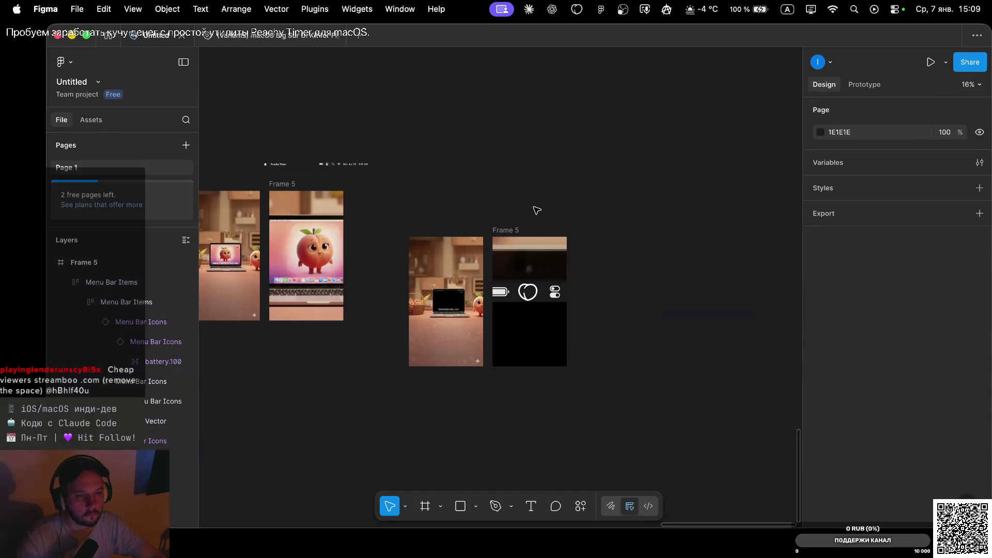
Move the icon row slightly up to X -31, Y 458 inside Frame 5.
scroll(537, 210, up, 5)
scroll(532, 255, down, 5)
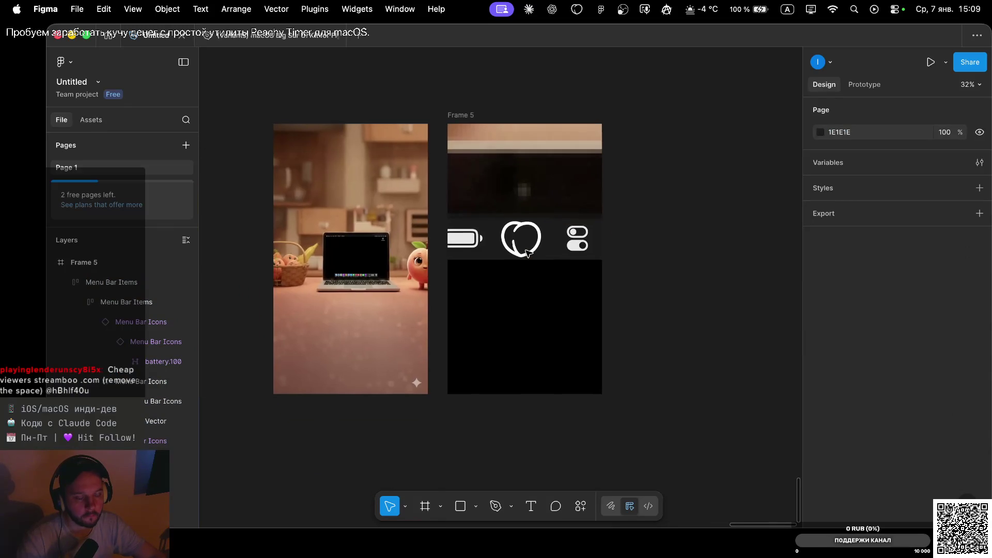
click(552, 234)
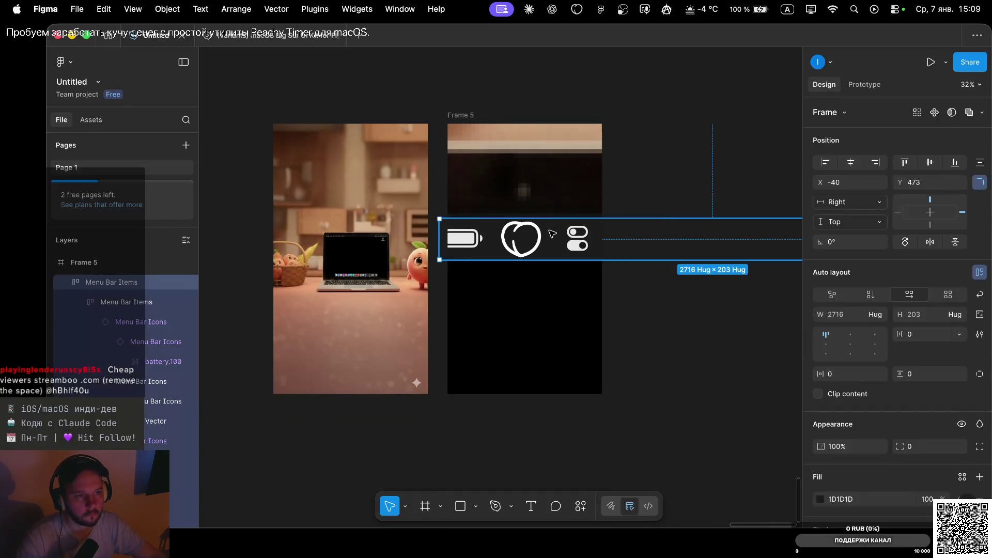
drag(551, 234, 552, 234)
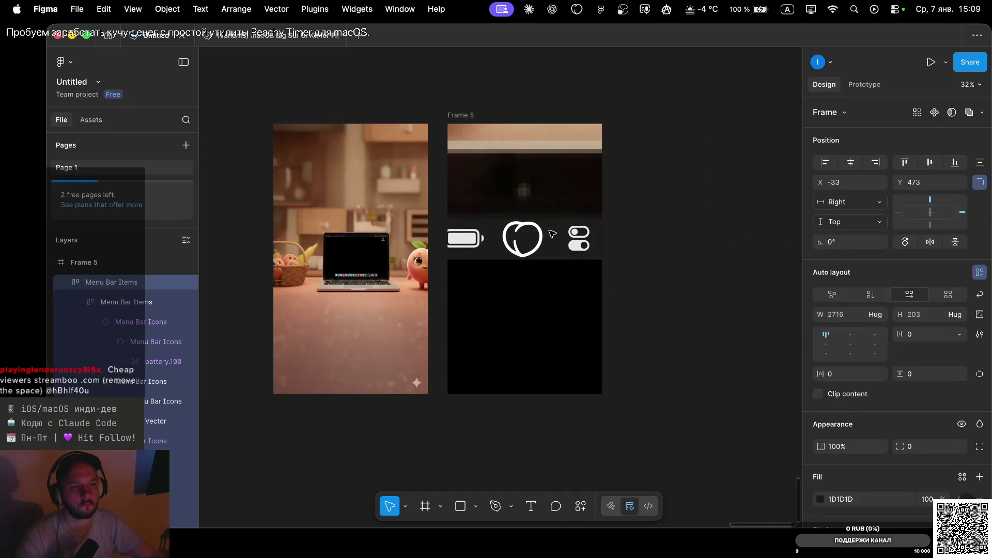
drag(552, 234, 549, 229)
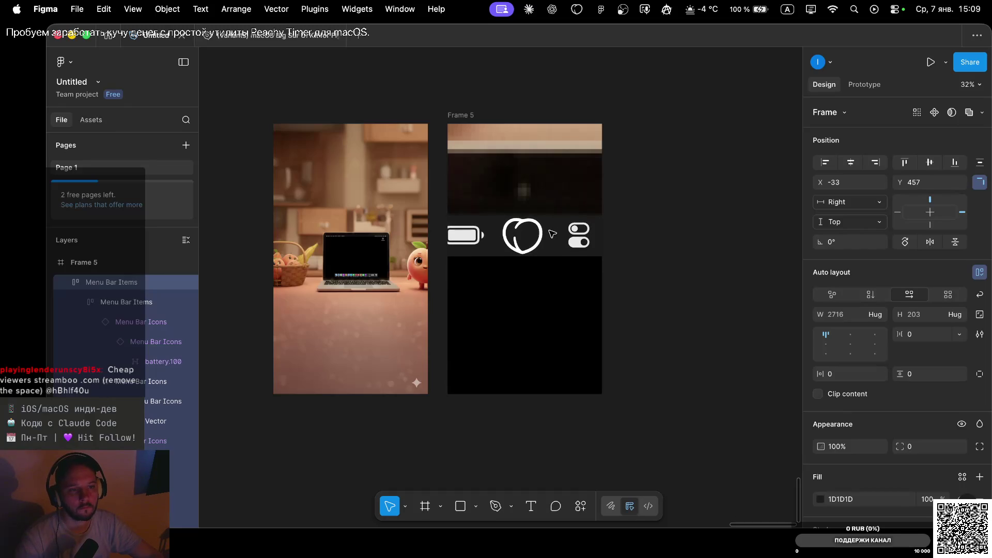
drag(549, 230, 550, 218)
scroll(549, 218, down, 5)
click(580, 129)
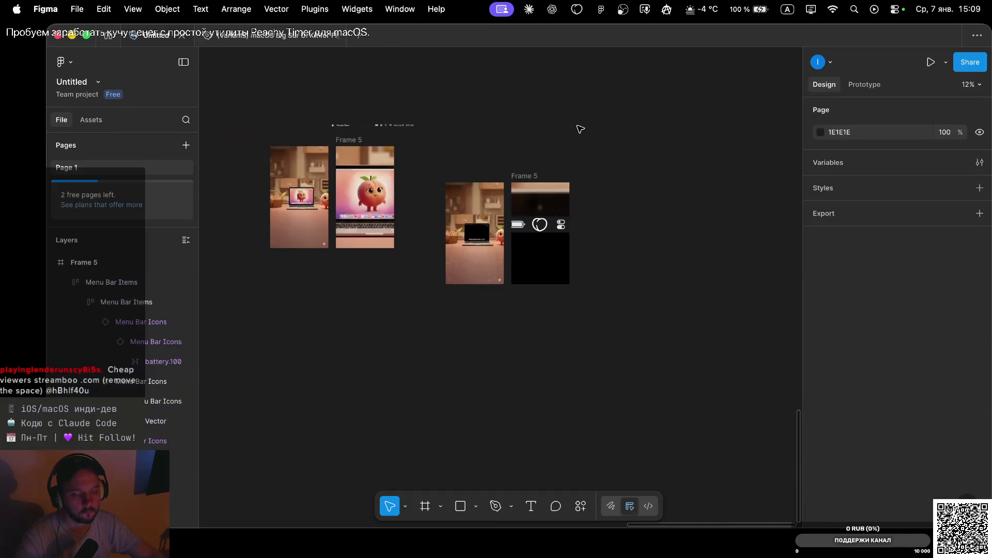
Nudge the background peach image in Frame 5 slightly to the left.
click(555, 204)
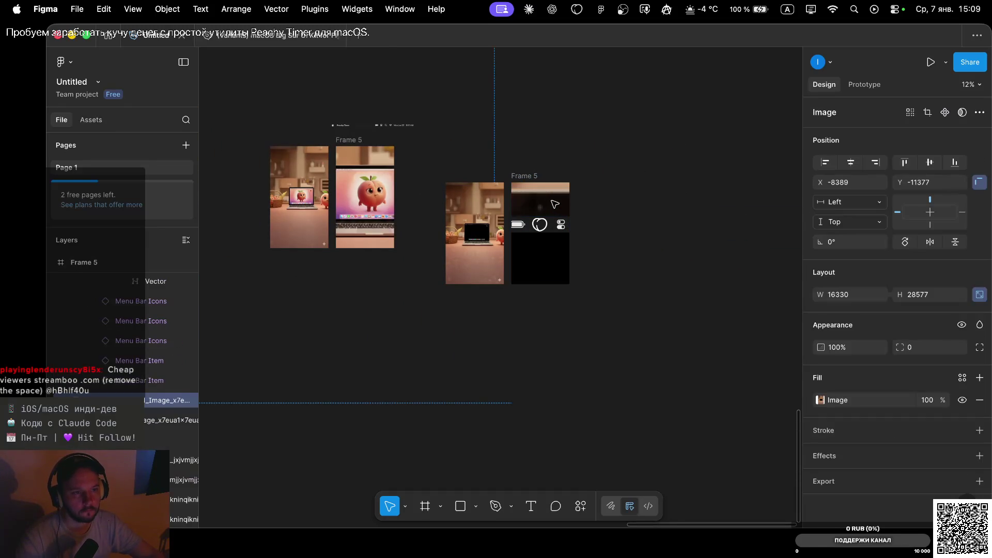
key(shift+Left)
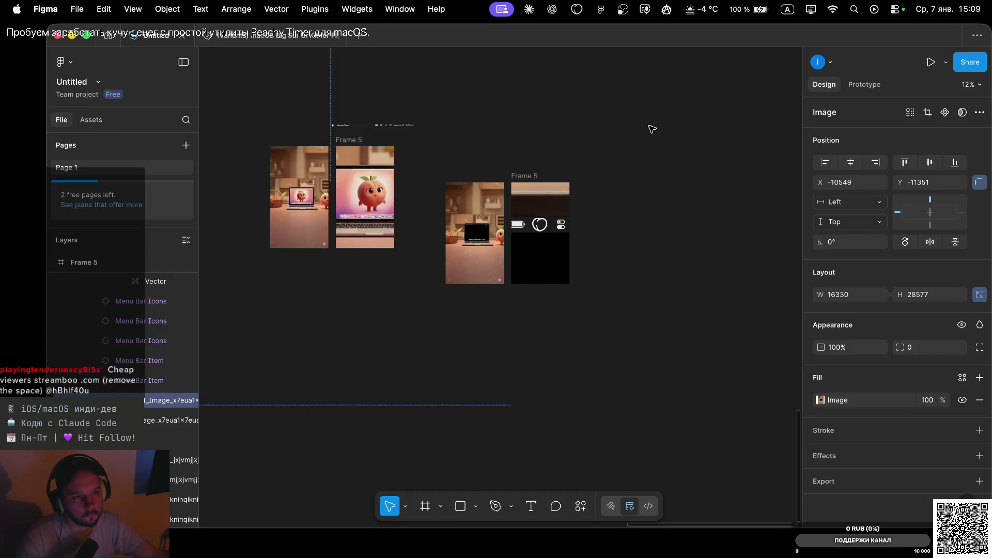
click(660, 121)
Pan around the canvas to survey all frames, including the 2048×1014 Gemini image.
scroll(557, 163, down, 3)
scroll(557, 163, up, 3)
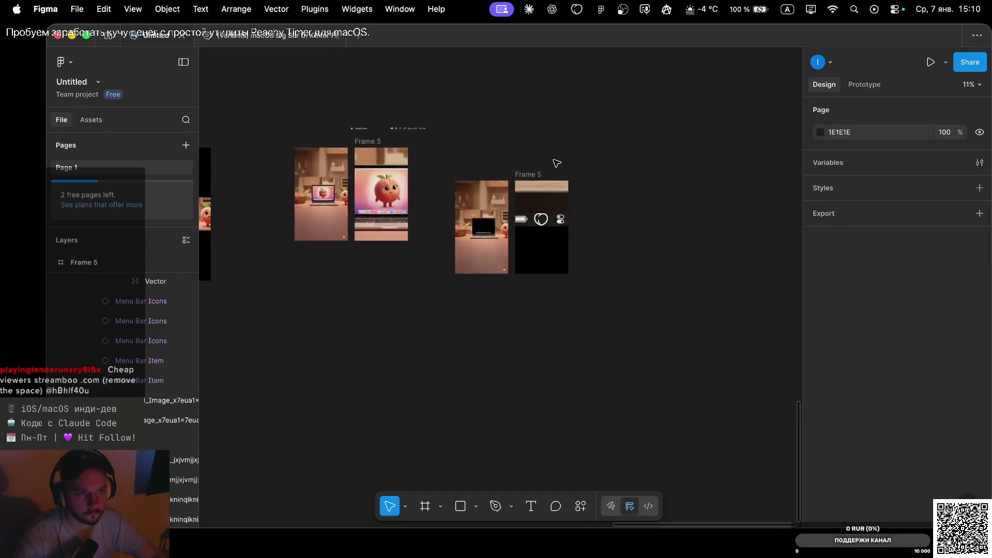
scroll(557, 164, up, 4)
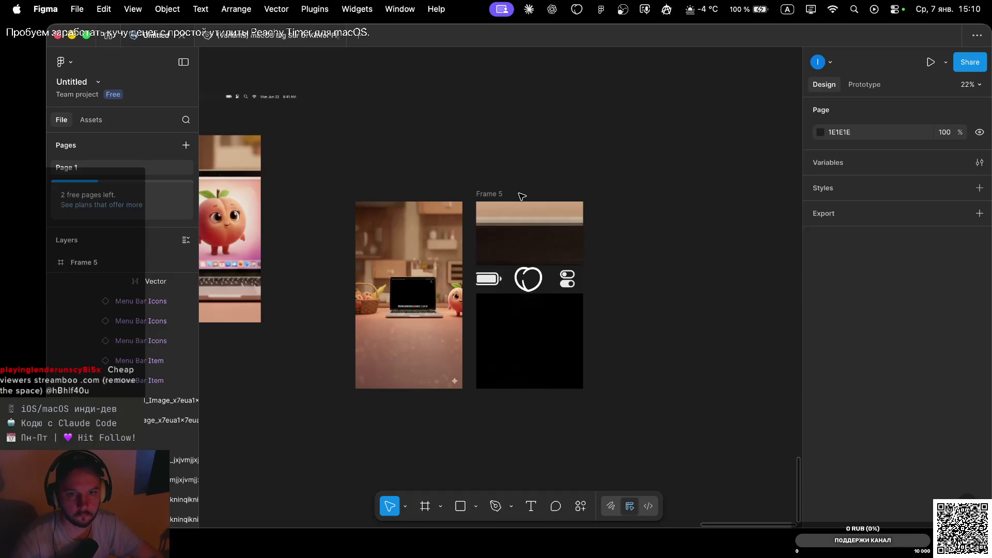
scroll(504, 200, left, 3)
scroll(503, 200, down, 5)
scroll(505, 201, left, 3)
scroll(505, 200, left, 4)
scroll(504, 201, down, 4)
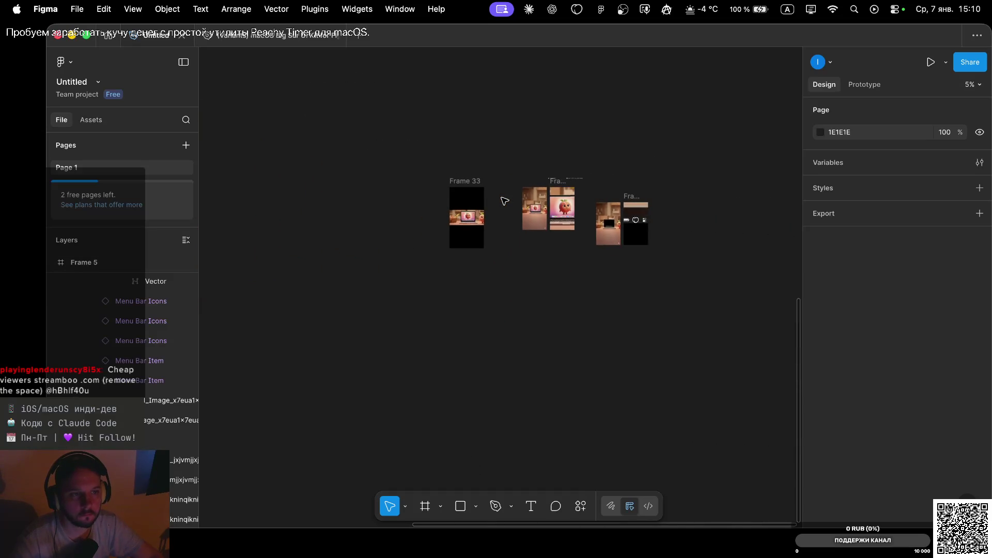
scroll(505, 201, right, 3)
scroll(556, 209, down, 5)
scroll(465, 217, up, 2)
scroll(465, 217, right, 1)
Move the 2048×1014 three-peach image aside and crop it to the right-hand peach at 645×808.
click(470, 218)
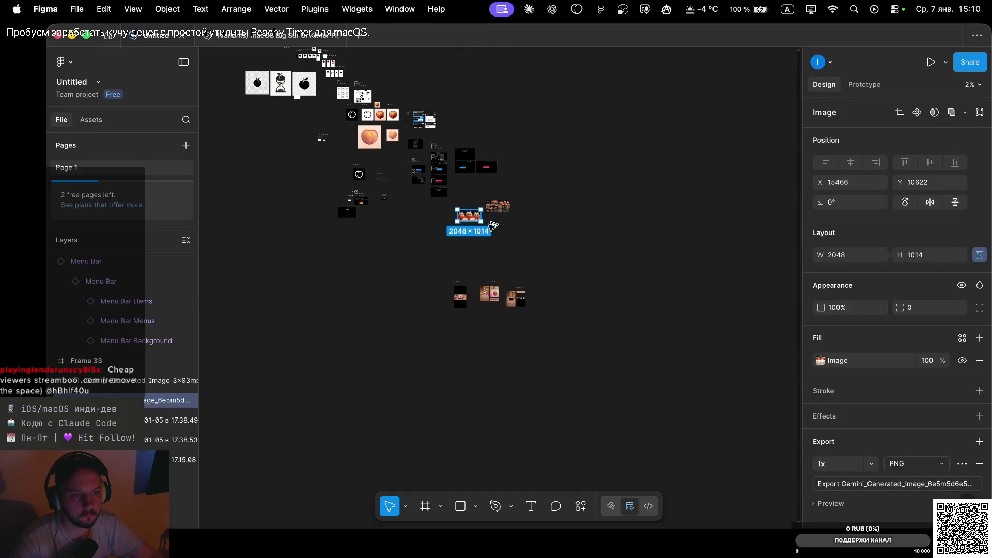
drag(478, 217, 561, 301)
scroll(562, 304, up, 10)
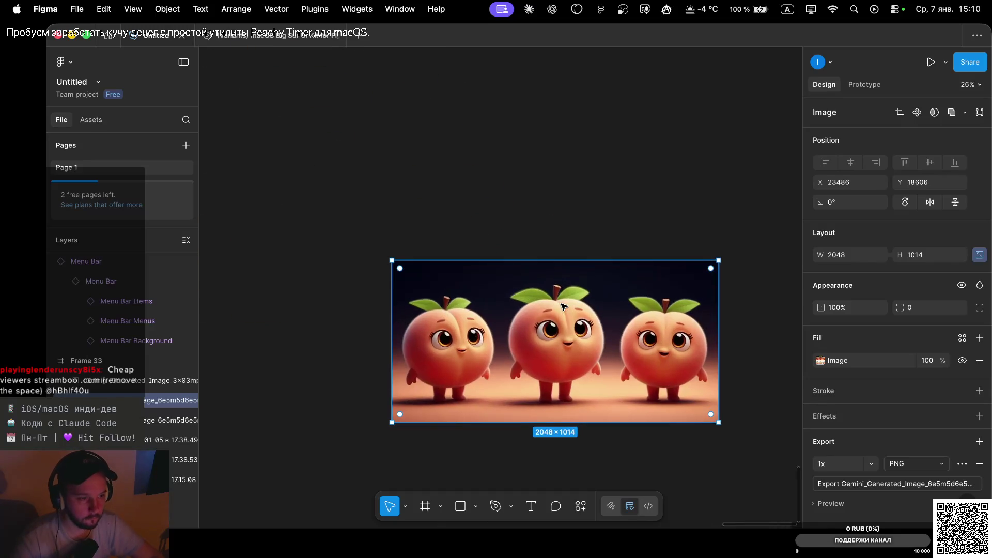
scroll(563, 306, right, 3)
scroll(563, 306, down, 1)
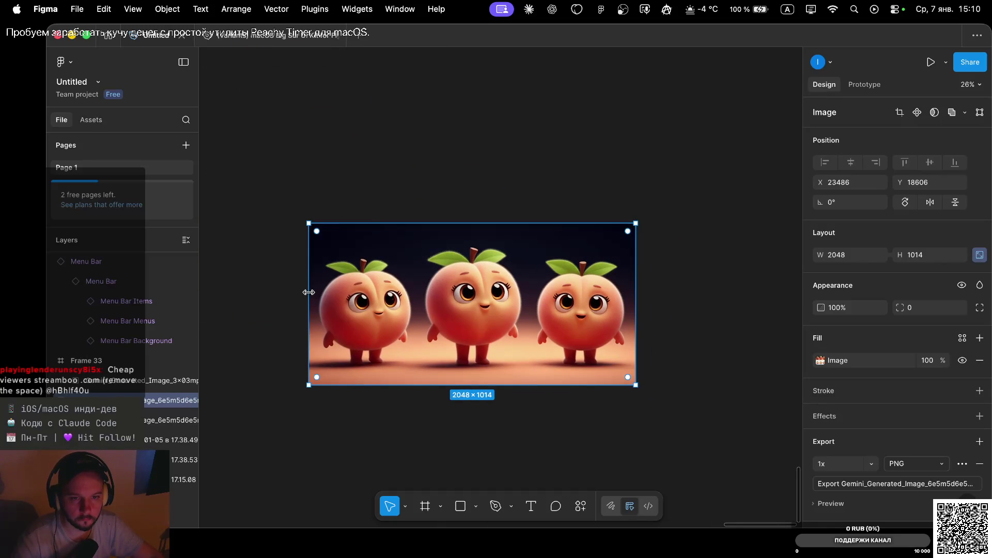
drag(309, 291, 529, 305)
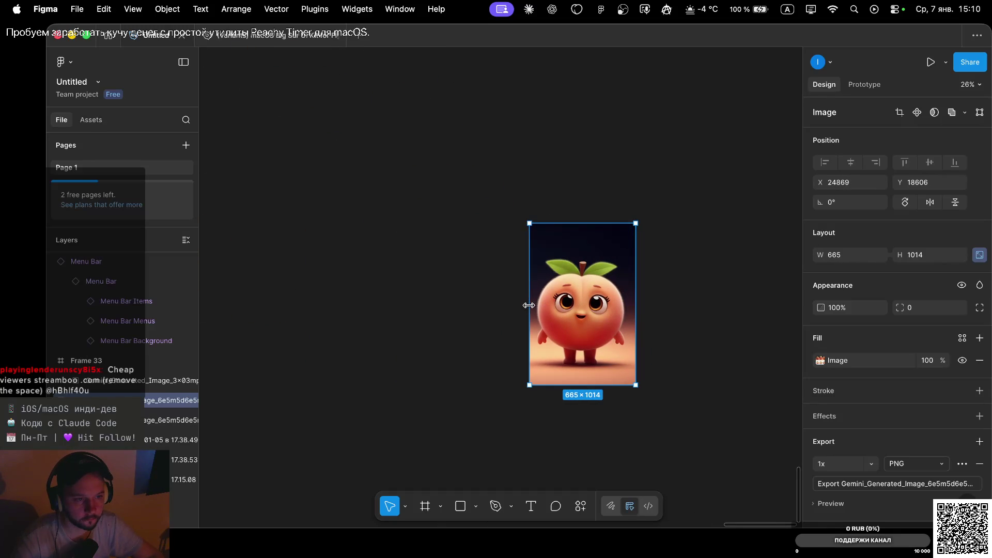
drag(637, 297, 633, 297)
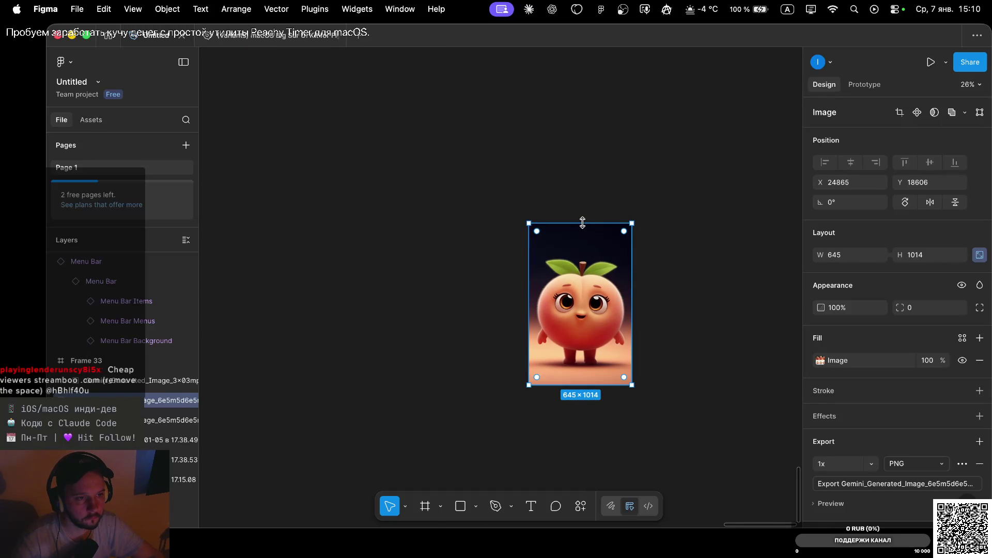
drag(582, 227, 583, 251)
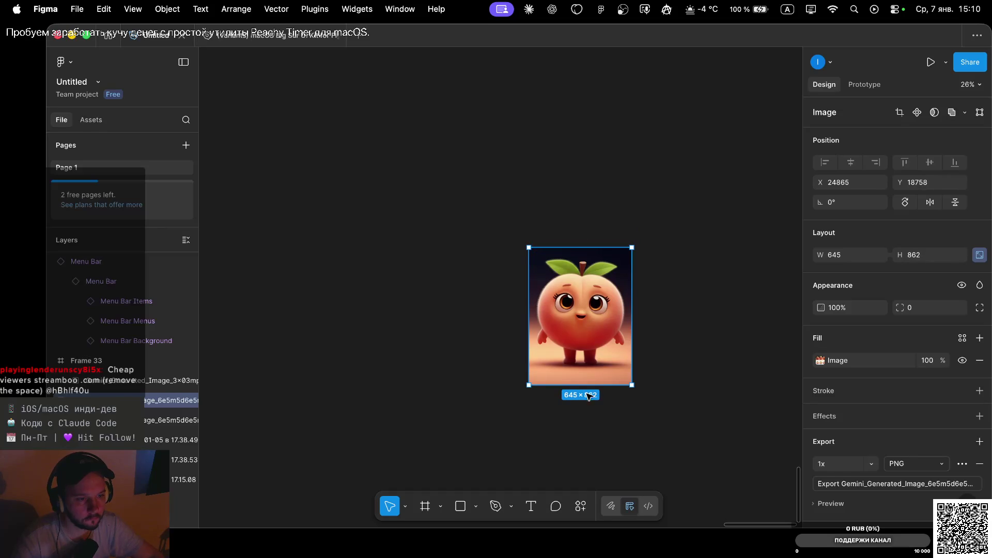
drag(582, 386, 582, 378)
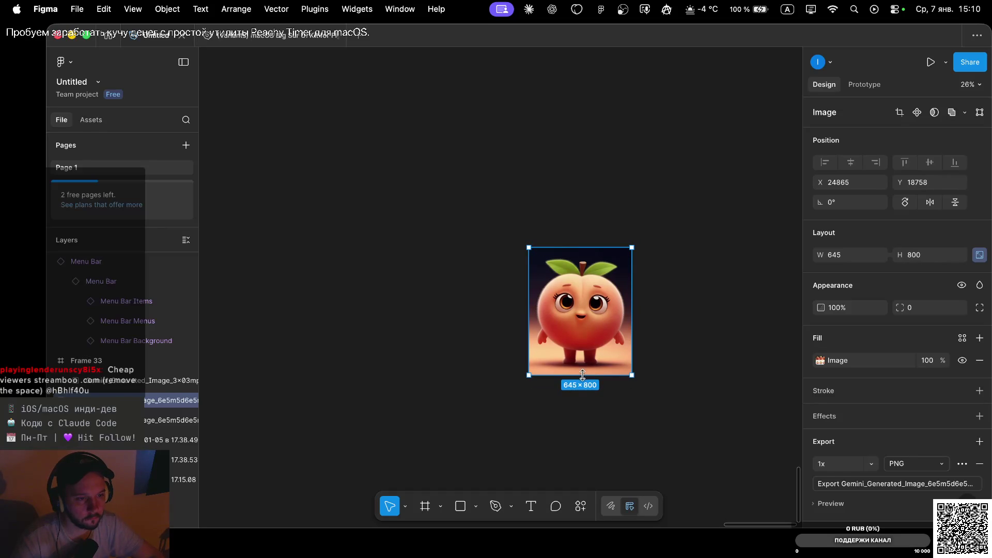
scroll(916, 460, down, 1)
Export the cropped peach as character.png into the promo folder, then switch to Safari.
key(super+shift+e)
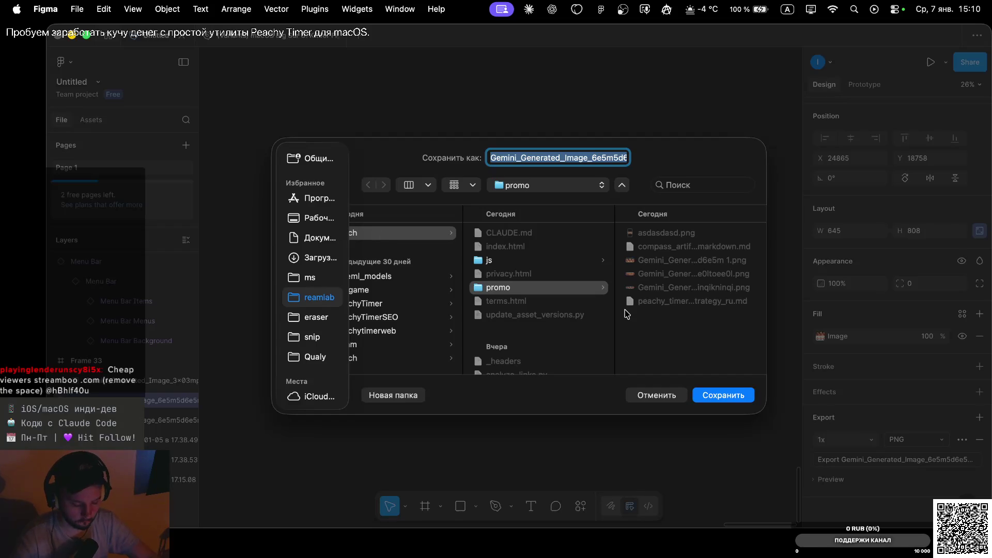
text(chter)
key(Return)
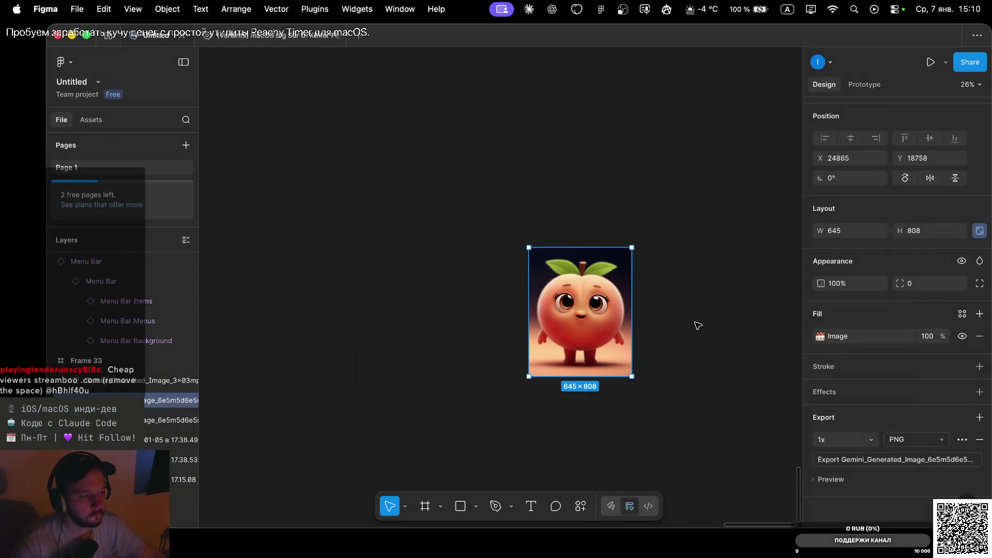
key(ctrl+Left)
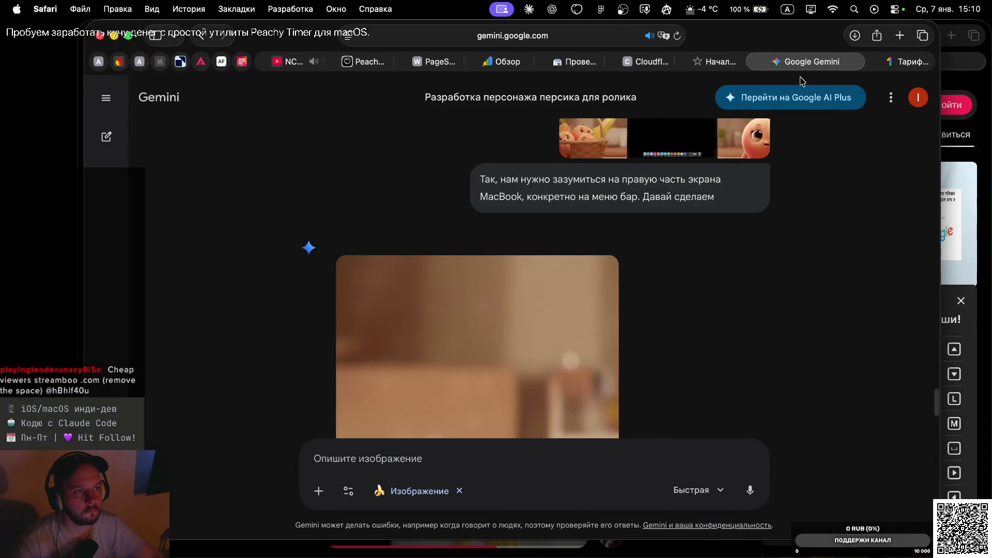
Go to photoroom.com in a new tab and open the Background remover upload area.
key(super+t)
text(photoroom)
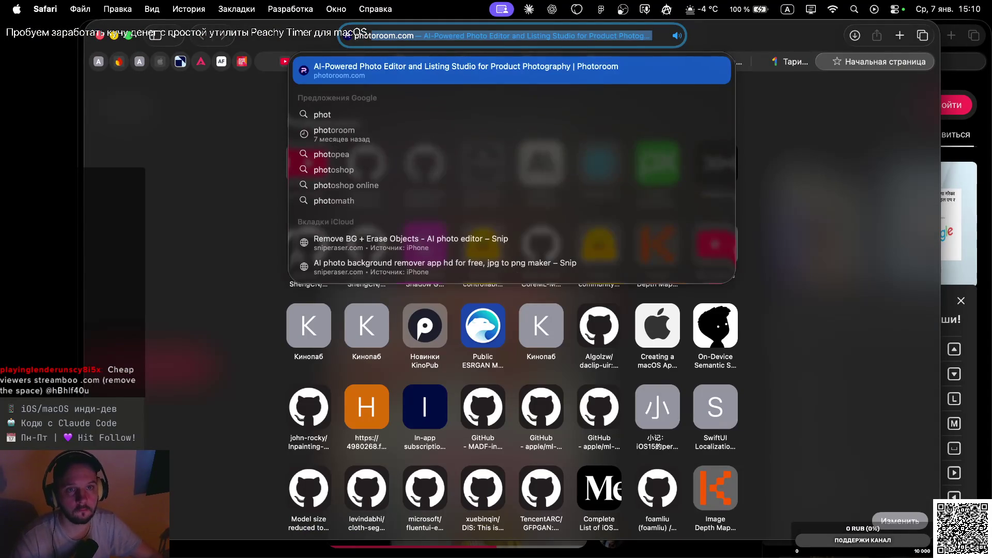
key(Return)
scroll(562, 327, down, 3)
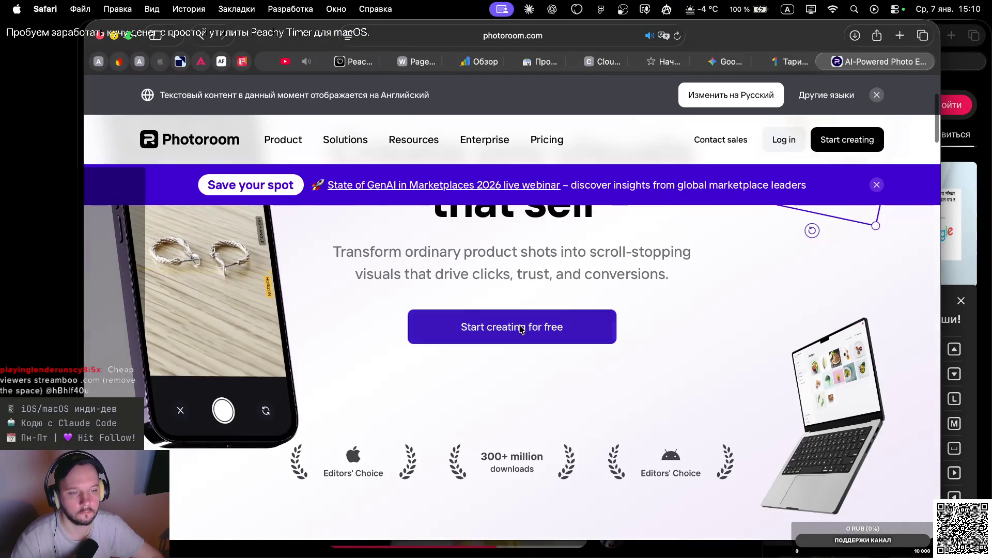
click(520, 332)
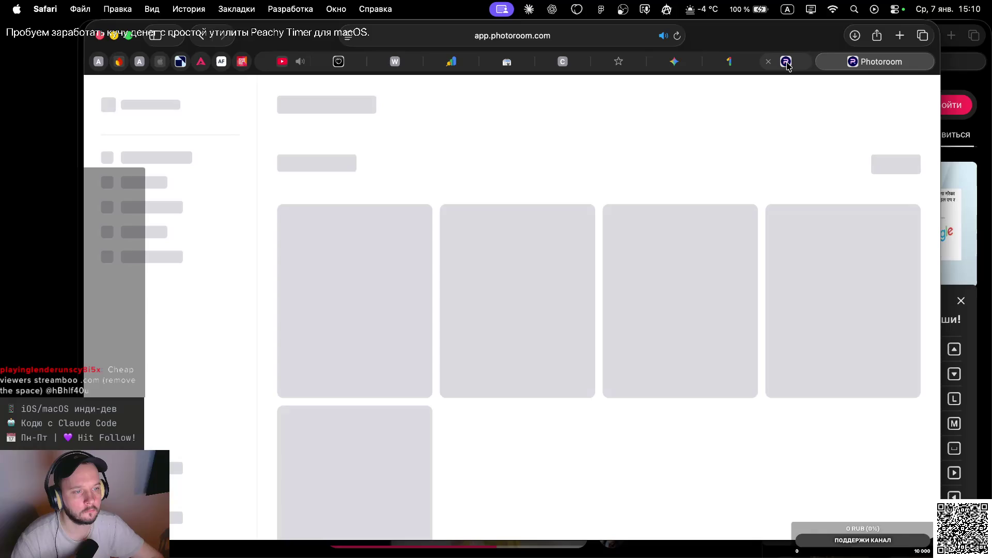
click(786, 62)
scroll(560, 219, up, 3)
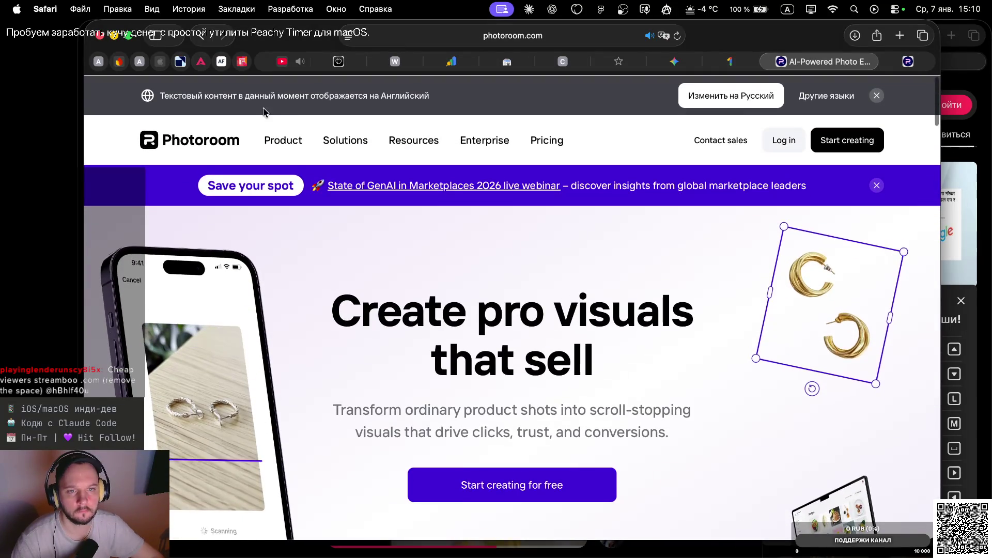
mouse_move(280, 140)
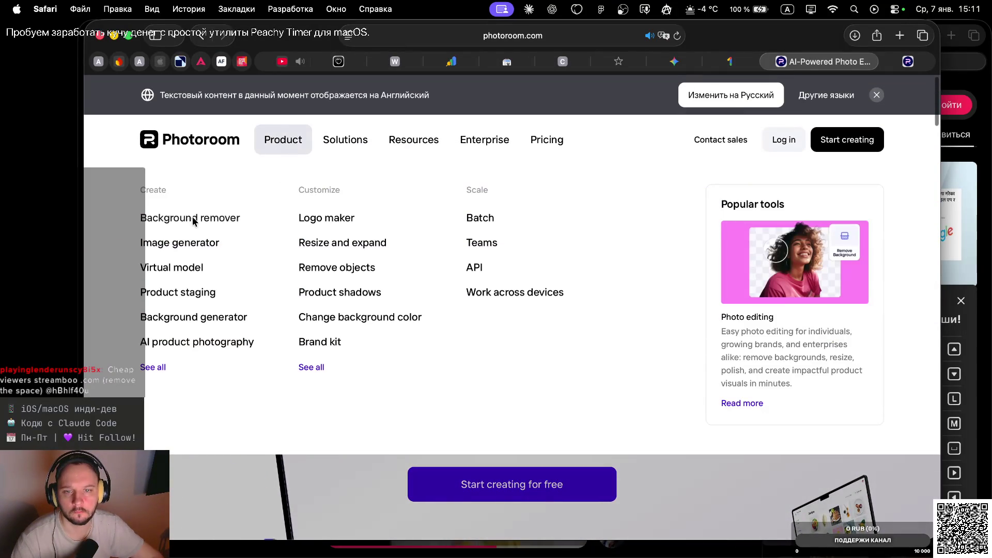
click(195, 222)
scroll(548, 315, down, 3)
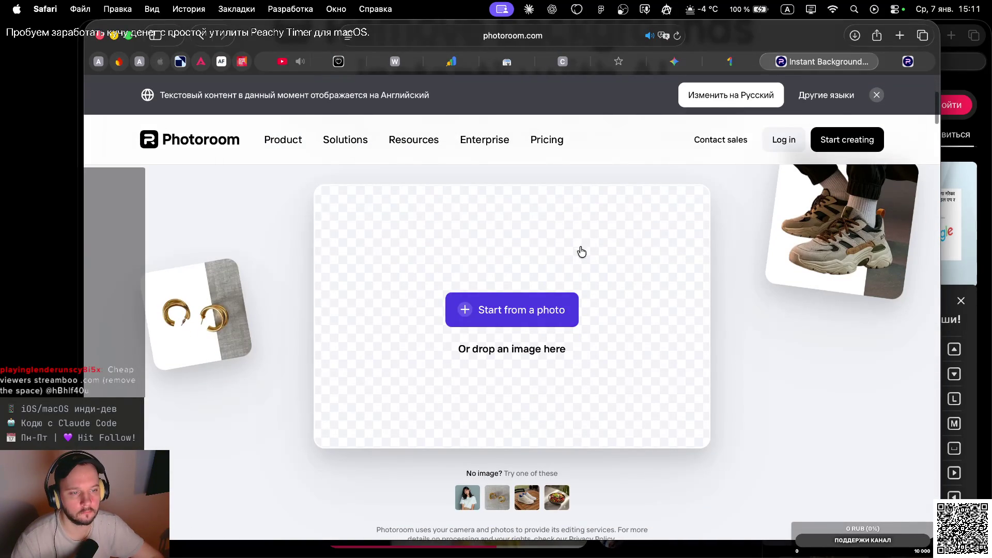
click(535, 306)
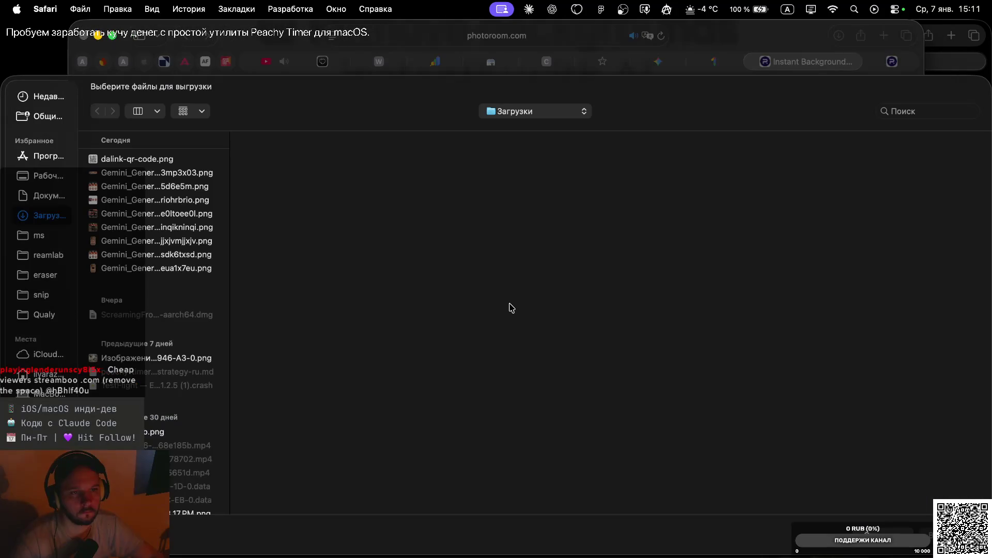
Upload promo/character.png to Photoroom's background remover and pass the verification check.
click(40, 255)
click(136, 162)
click(265, 213)
double_click(420, 173)
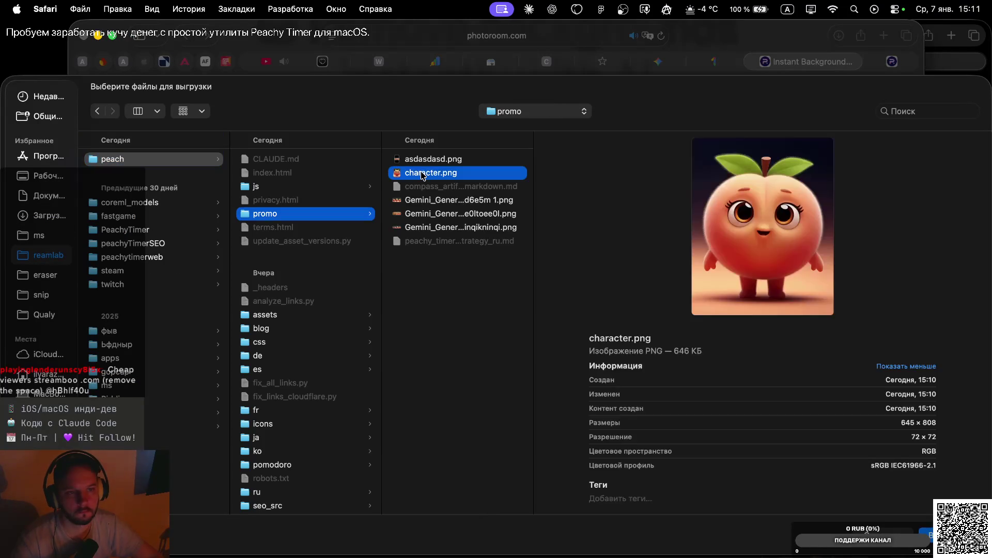
click(436, 314)
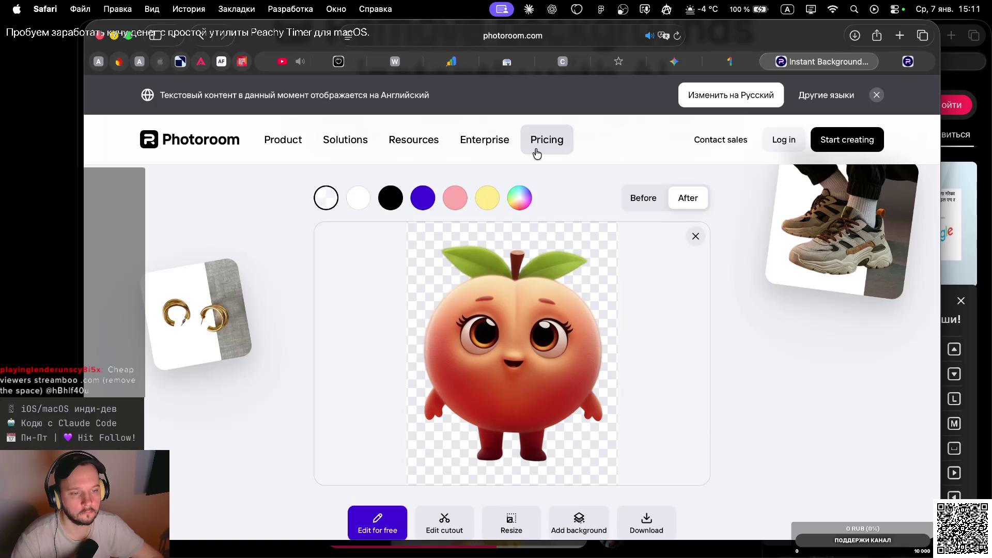
Download the background-free peach cutout at standard resolution, then return to Figma.
scroll(469, 398, down, 3)
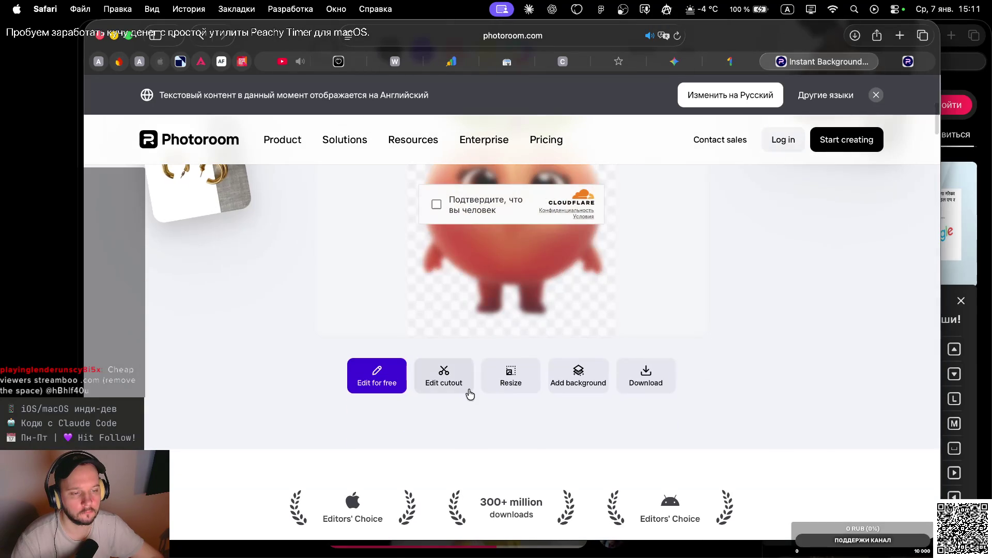
click(641, 381)
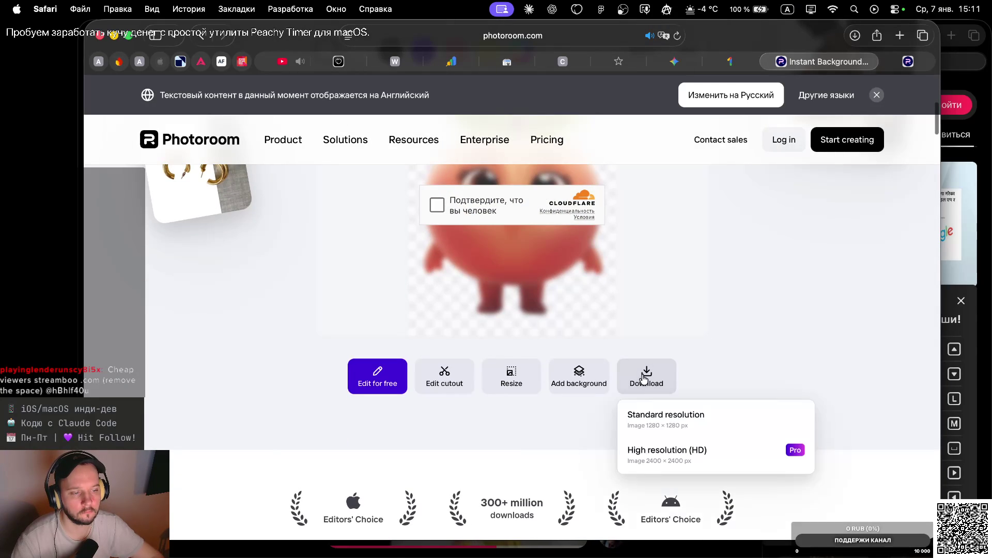
click(640, 420)
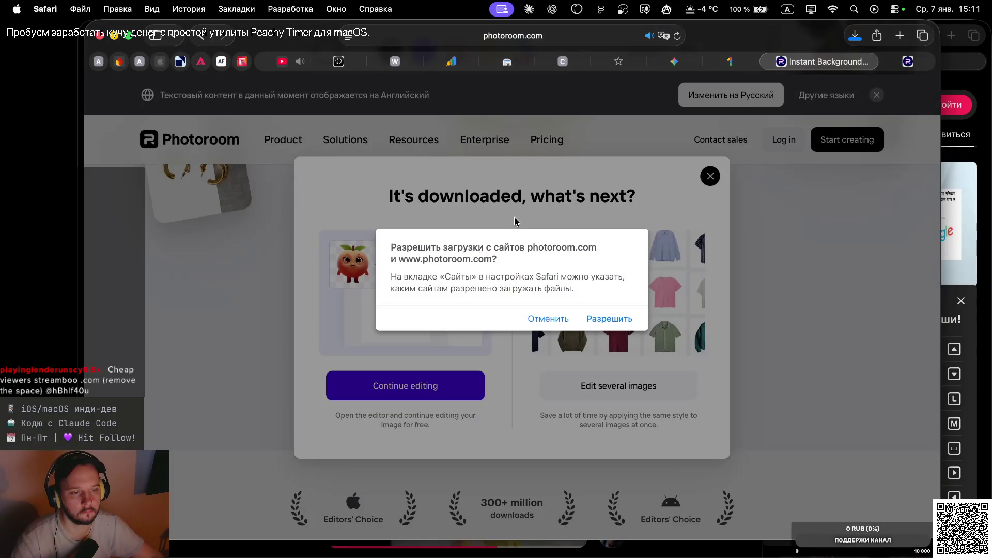
click(602, 319)
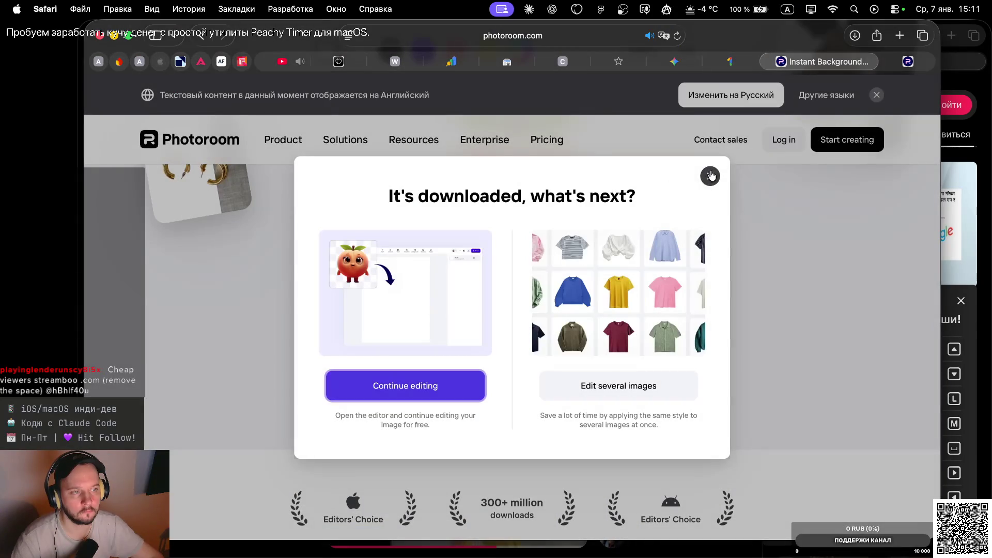
click(711, 175)
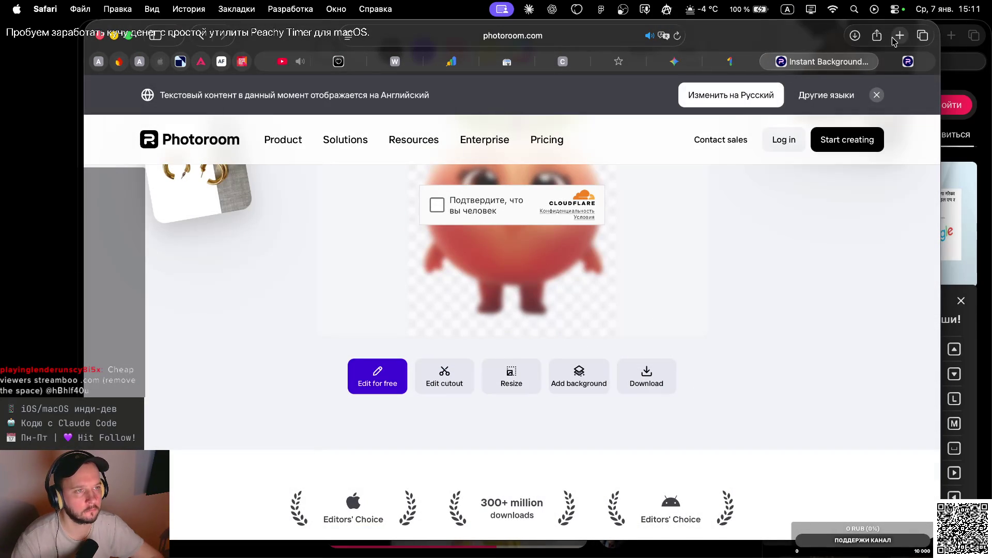
key(super+Tab)
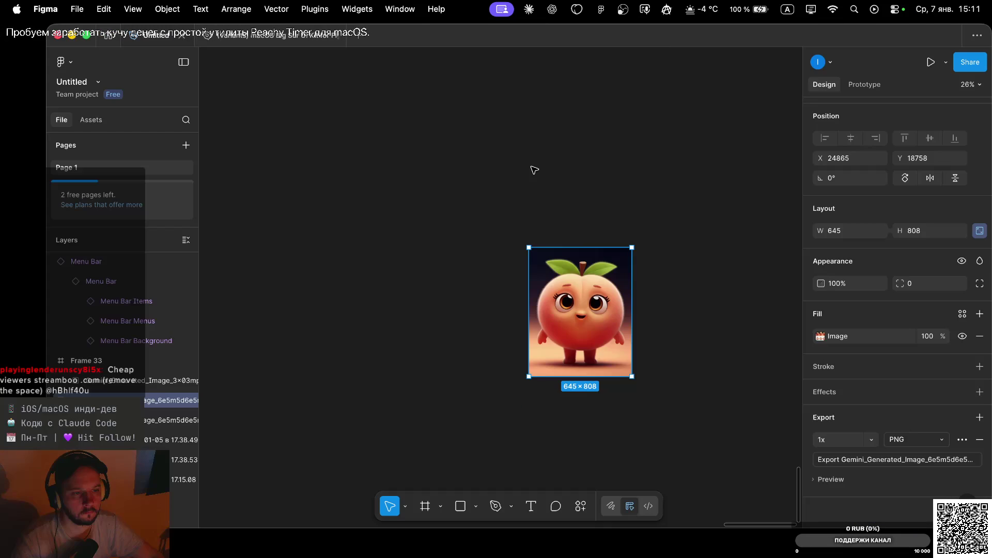
Copy character-Photoroom.png from Downloads and paste it into Frame 5's Menu Bar Items row.
scroll(534, 170, down, 5)
scroll(538, 176, down, 3)
scroll(534, 171, down, 2)
click(598, 155)
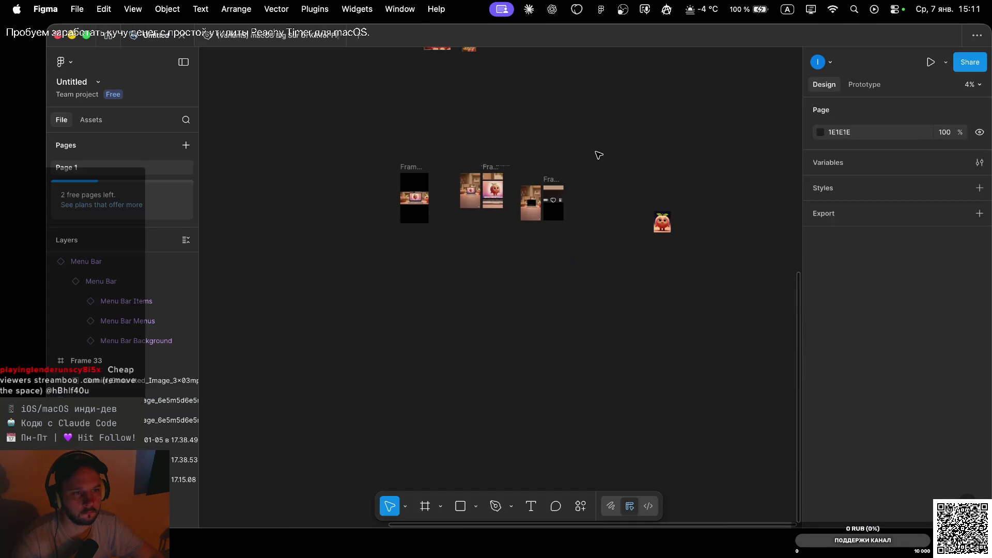
key(ctrl+Left)
key(ctrl+Left)
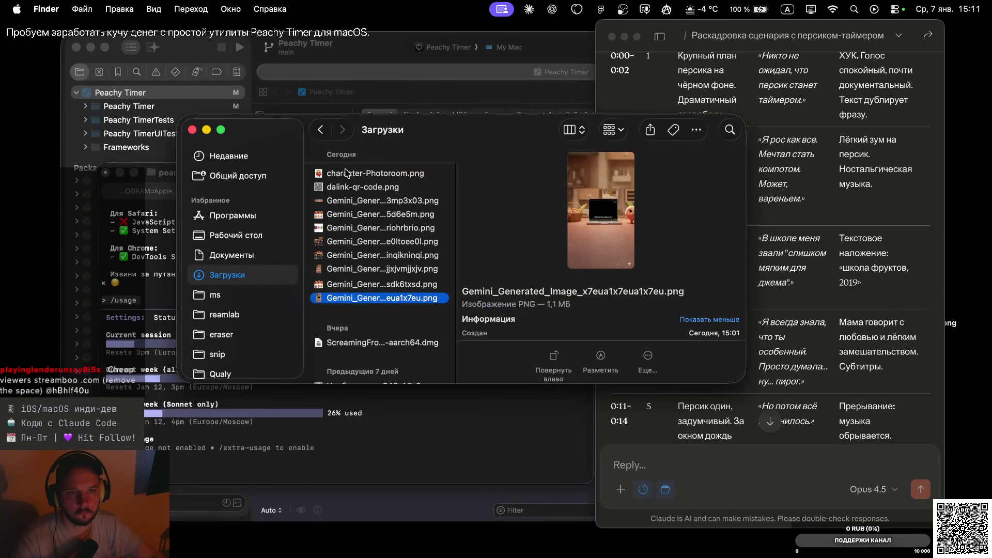
click(345, 173)
key(ctrl+Right)
key(ctrl+Right)
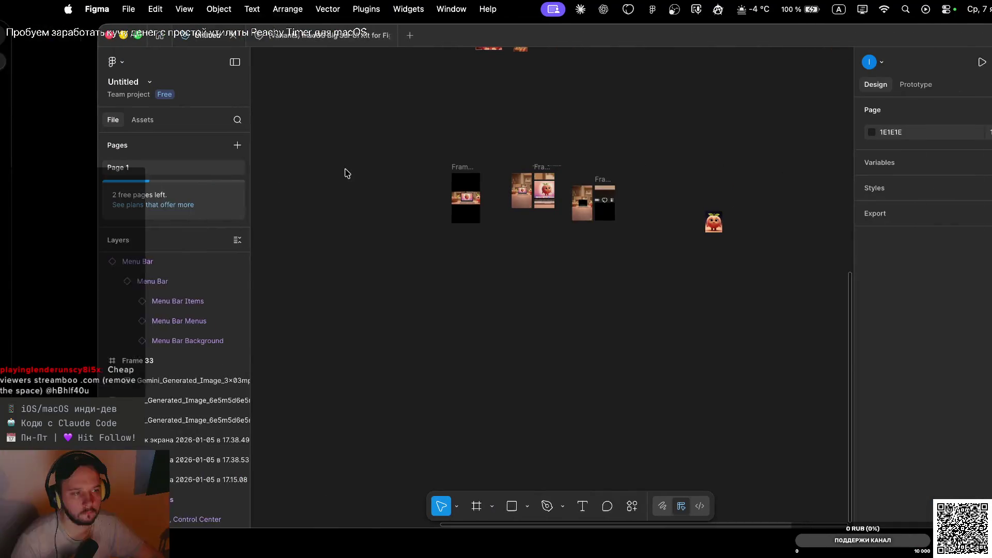
scroll(558, 199, up, 5)
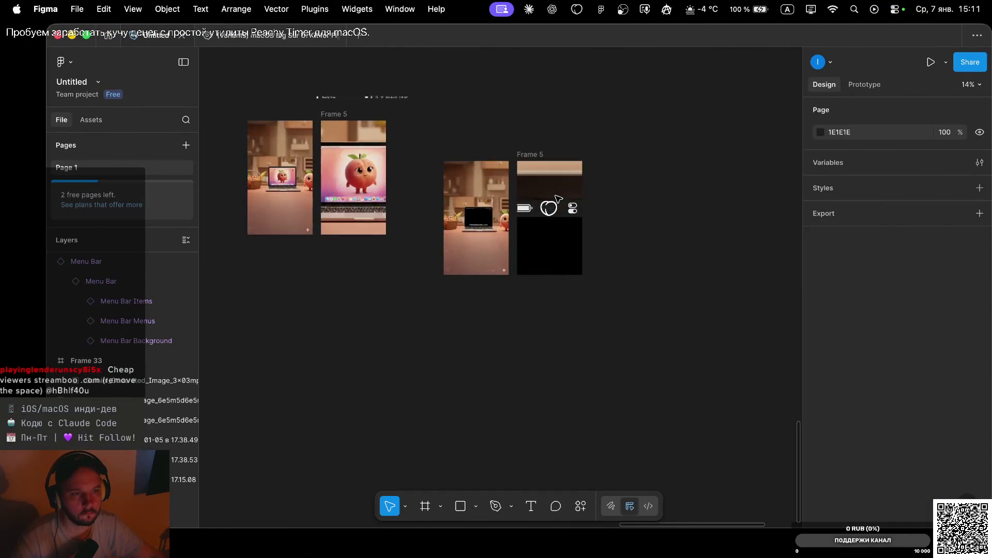
scroll(557, 199, up, 5)
click(545, 222)
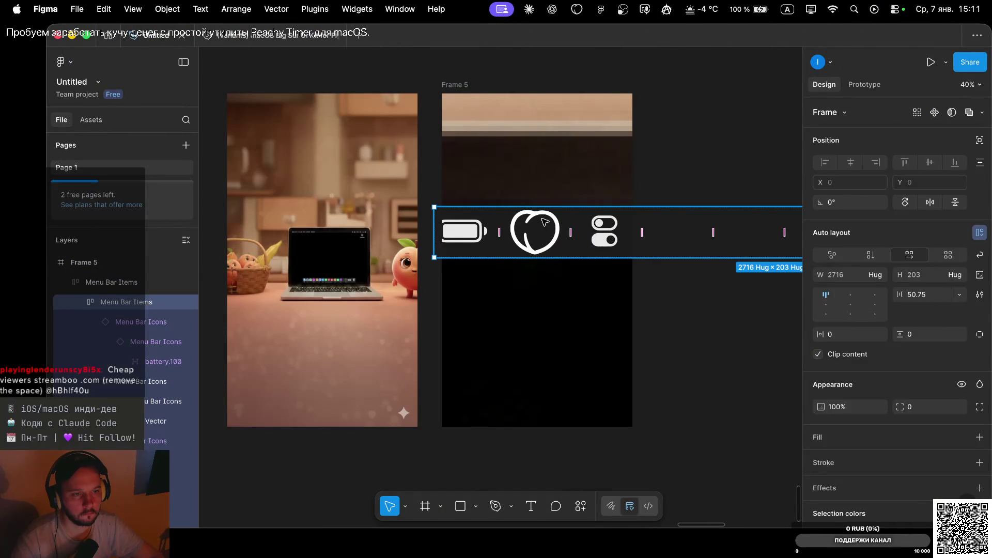
key(super+v)
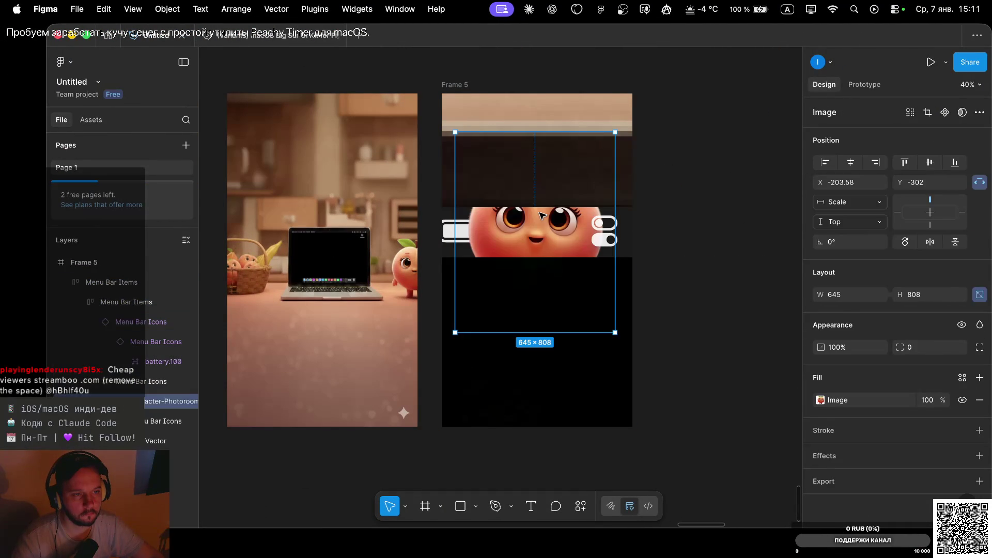
Shrink the peach to 197×246 and move it into the gap between the icons.
drag(614, 335, 559, 254)
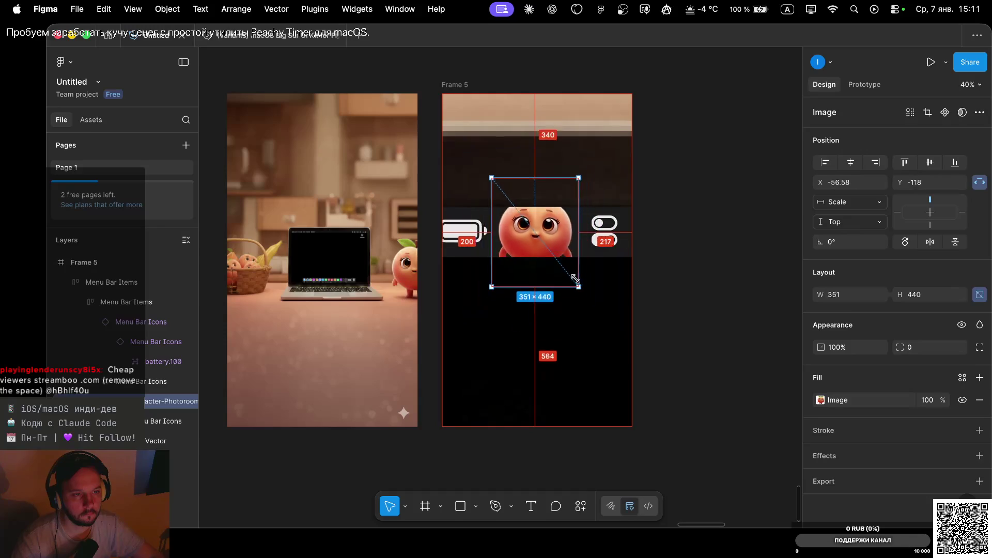
scroll(562, 225, up, 5)
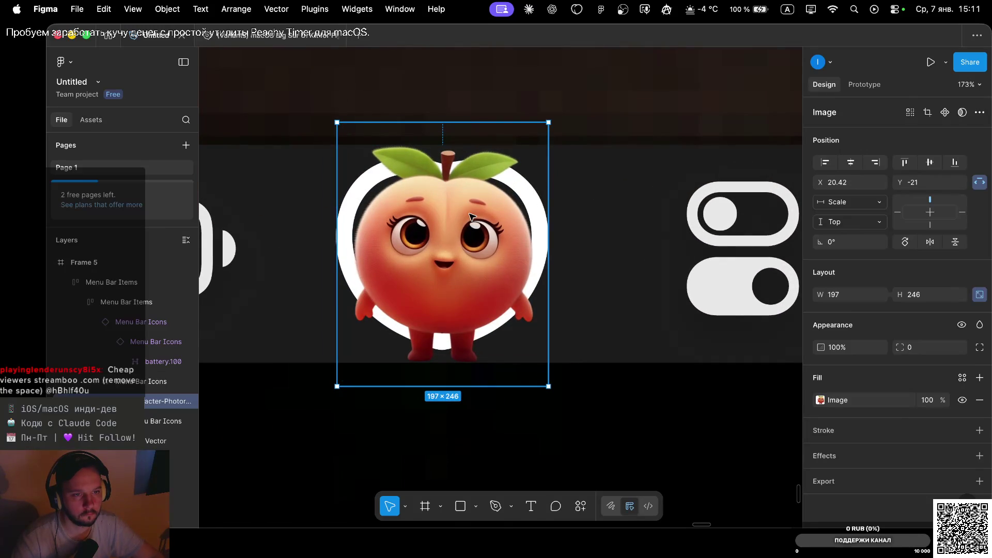
drag(471, 216, 571, 216)
click(367, 172)
key(Escape)
click(491, 235)
drag(549, 245, 448, 245)
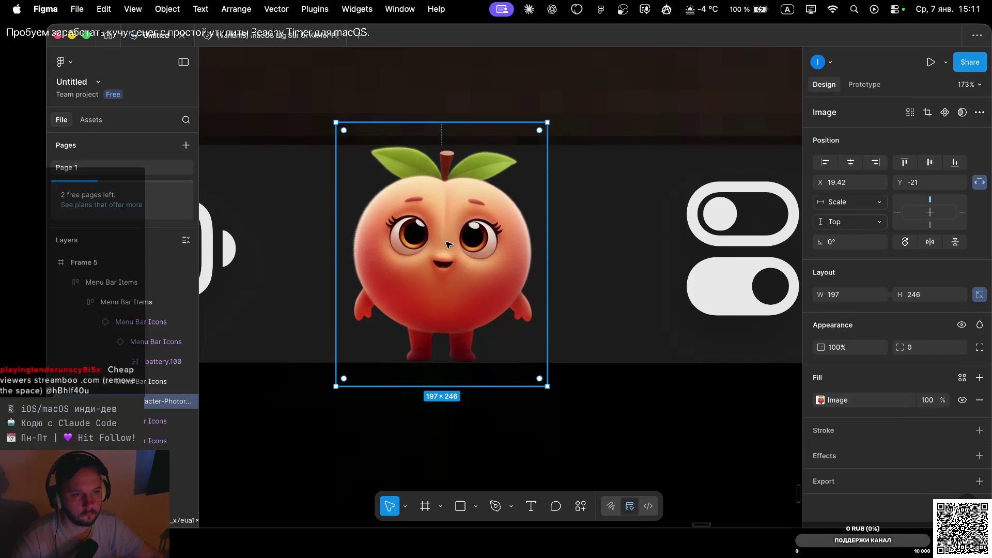
scroll(447, 245, down, 10)
Shrink the peach further to 161×202 between the battery and toggle icons, then deselect it.
click(562, 251)
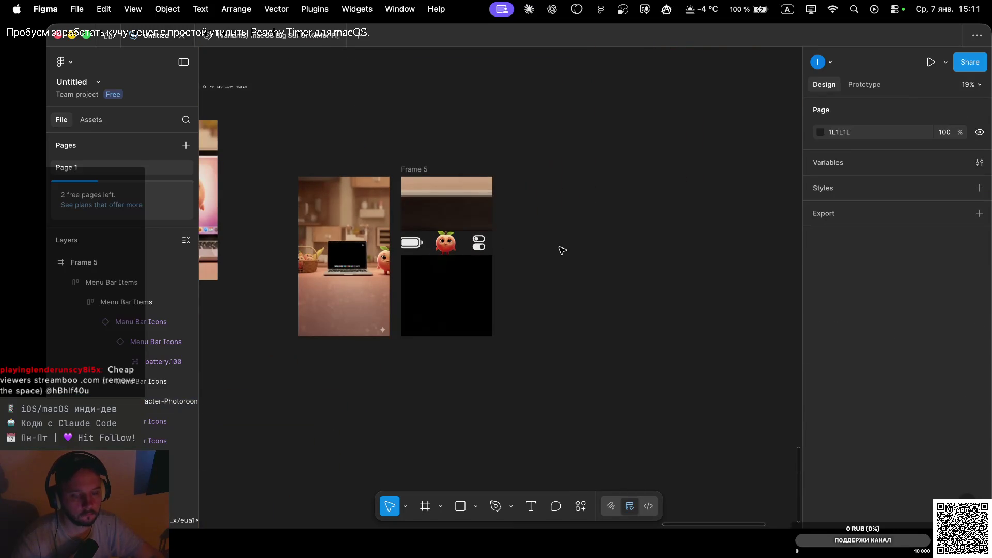
scroll(562, 250, left, 2)
click(485, 225)
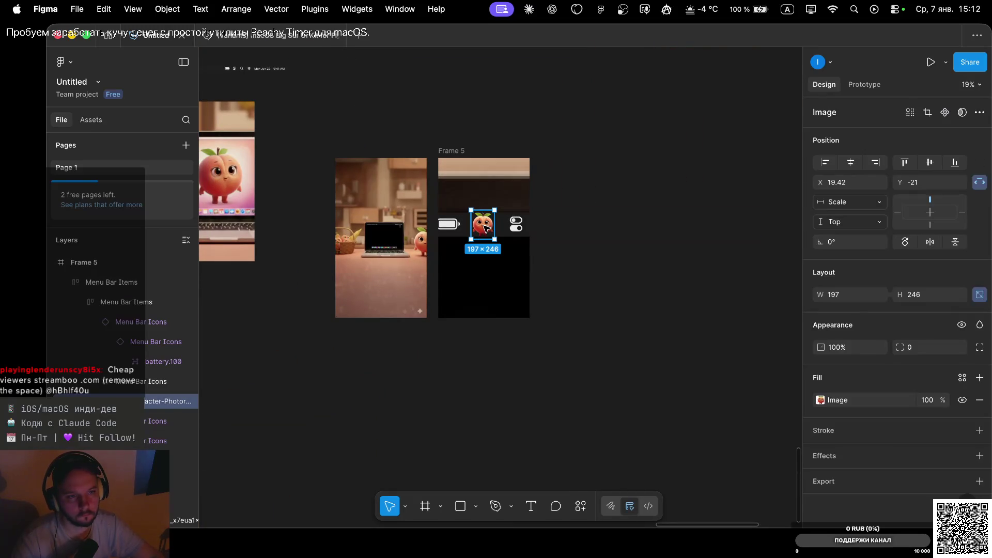
scroll(485, 225, up, 5)
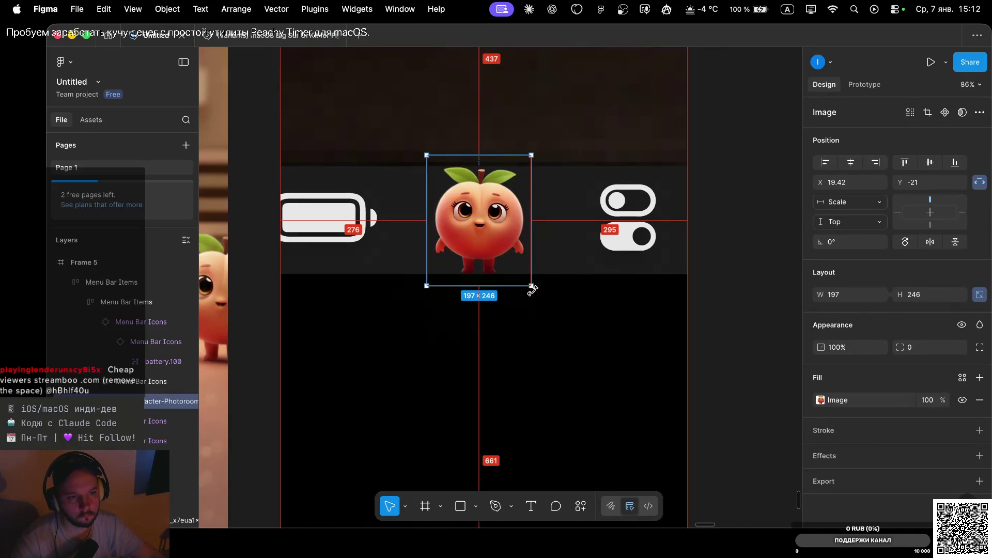
drag(533, 291, 520, 277)
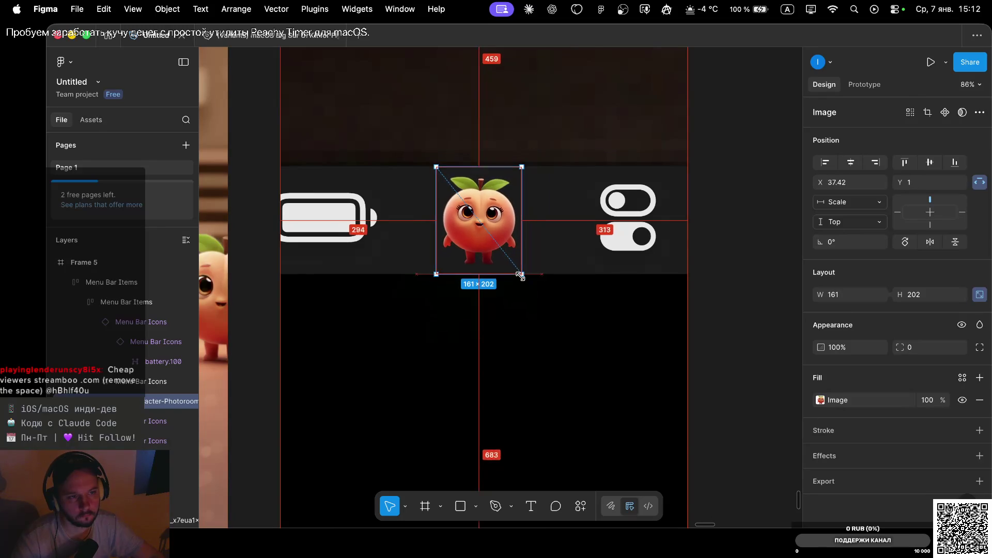
click(759, 270)
scroll(675, 244, down, 5)
scroll(675, 246, down, 3)
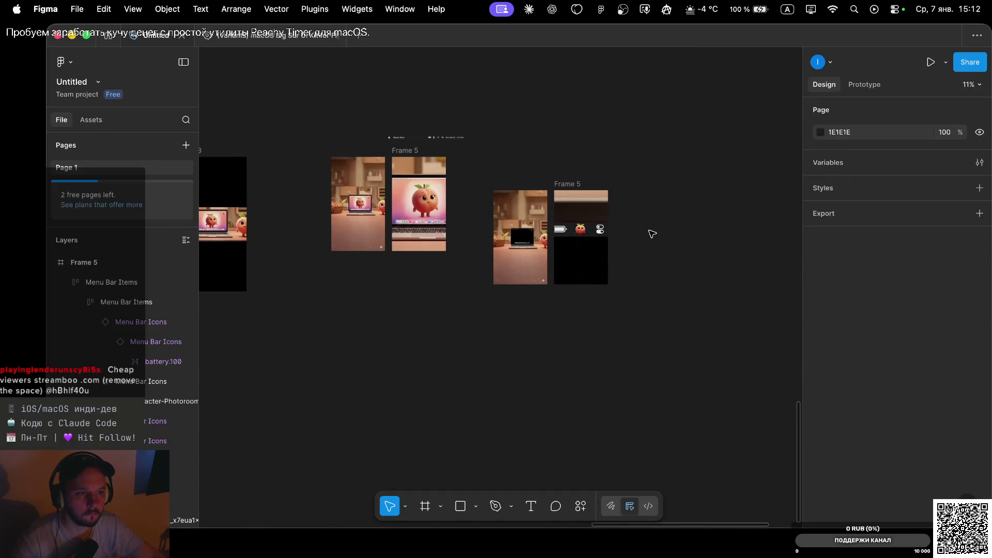
Zoom the canvas out to 24% and pan until Frame 5 and the peach-and-laptop image both show.
scroll(652, 234, up, 3)
scroll(651, 234, up, 2)
scroll(652, 234, left, 3)
scroll(652, 234, down, 2)
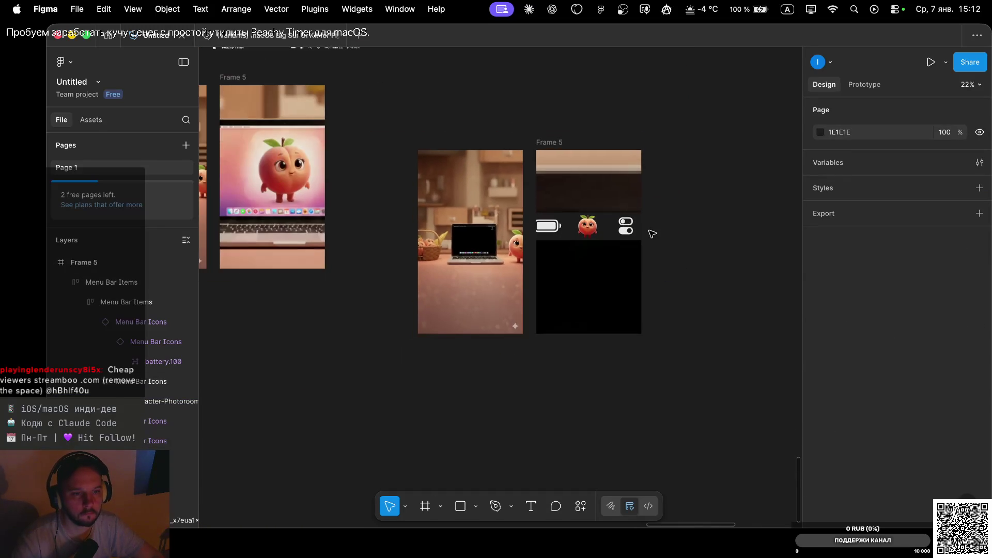
scroll(654, 233, right, 2)
scroll(654, 234, up, 2)
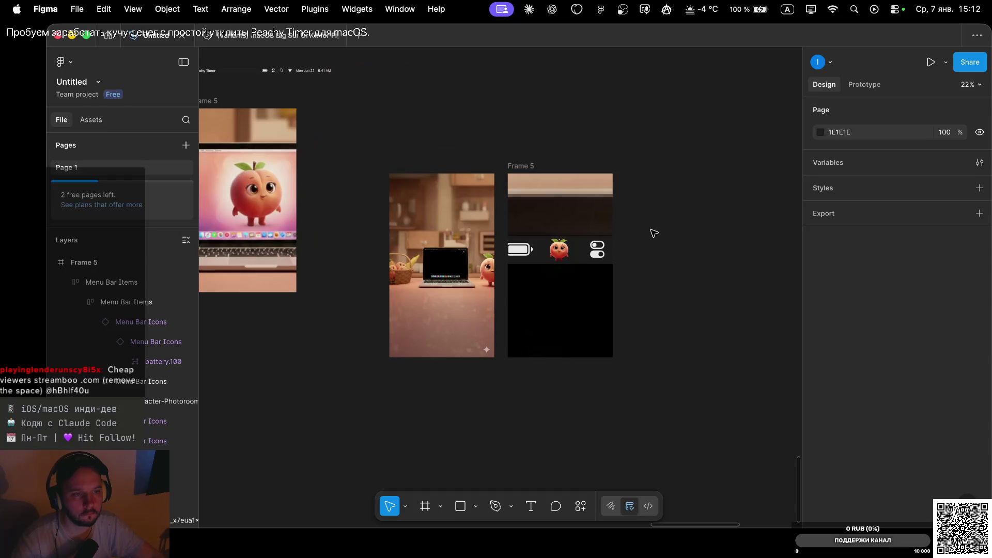
scroll(654, 234, down, 2)
scroll(654, 233, down, 1)
scroll(655, 234, down, 2)
scroll(654, 233, down, 1)
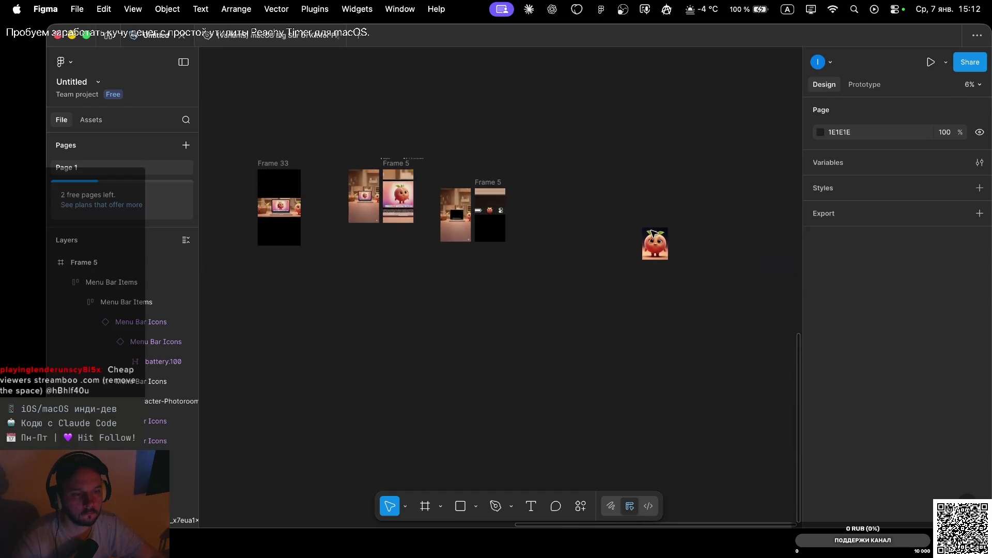
scroll(652, 233, up, 2)
scroll(654, 230, up, 2)
scroll(620, 221, left, 3)
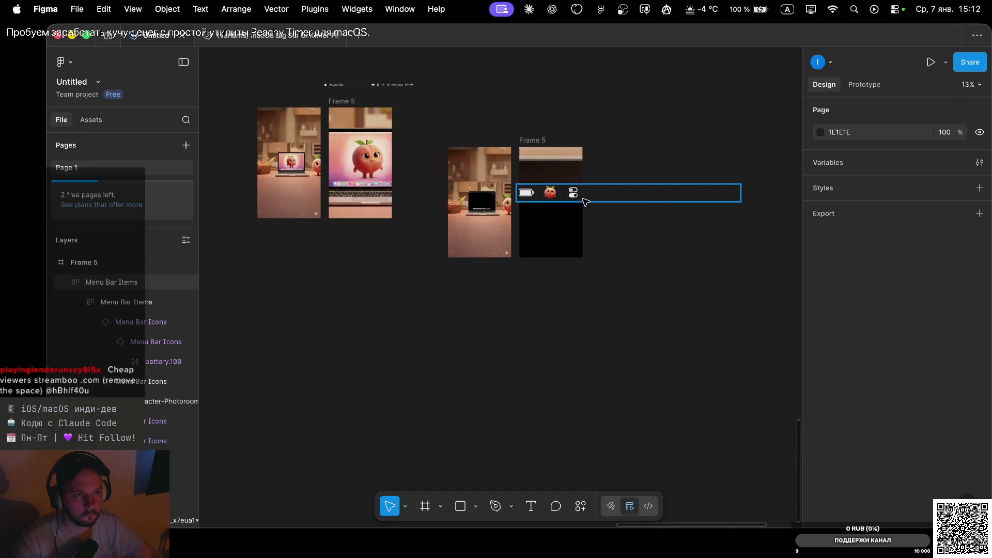
scroll(585, 201, up, 4)
scroll(586, 201, up, 1)
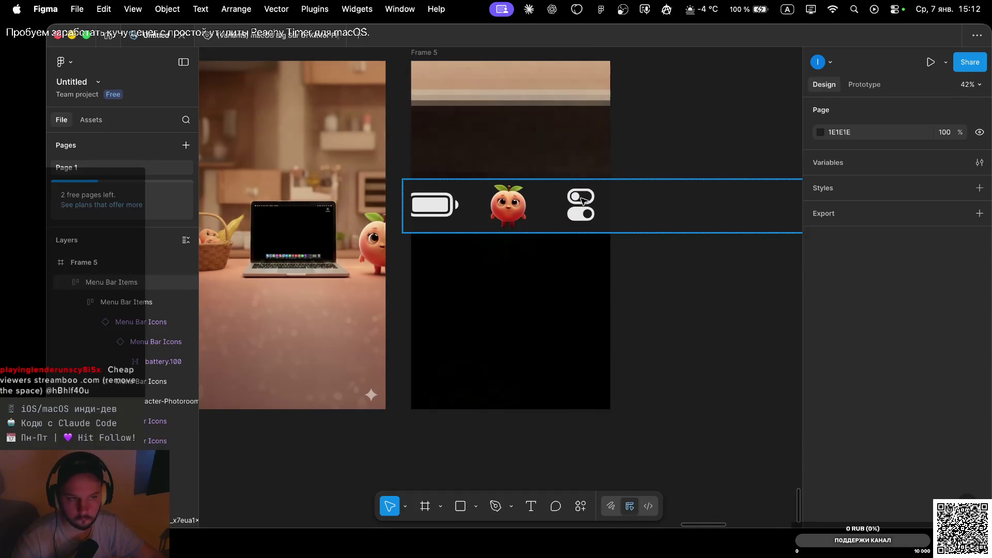
scroll(690, 300, down, 3)
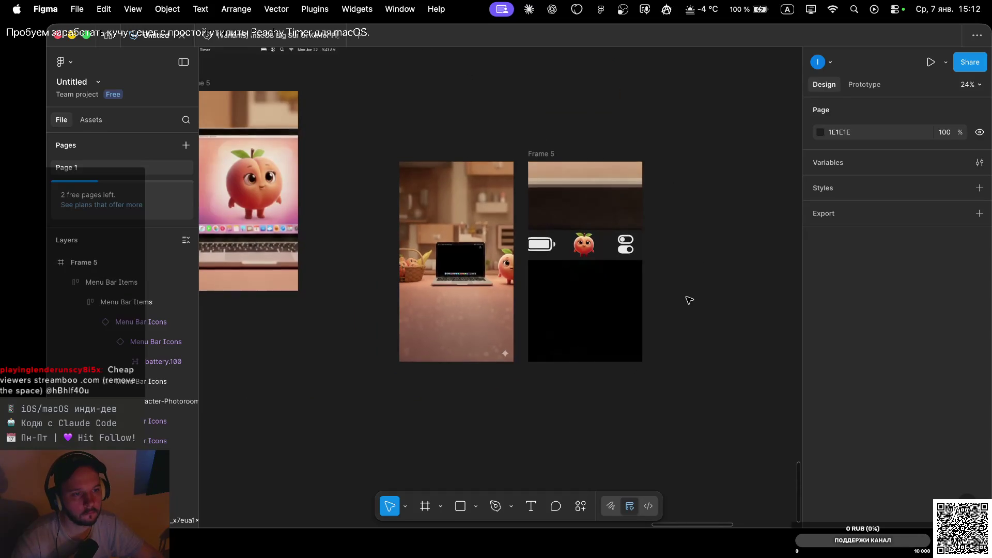
scroll(686, 298, up, 1)
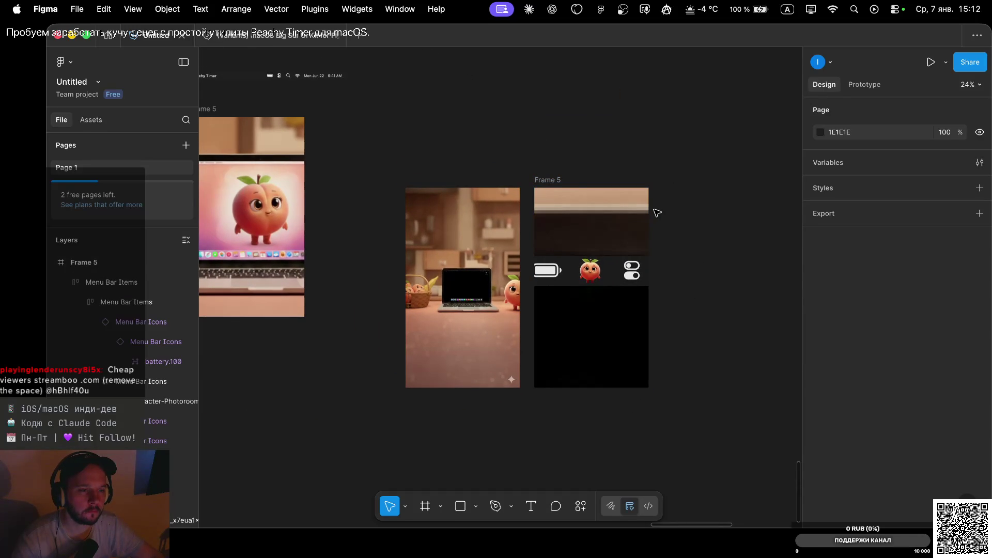
scroll(657, 213, right, 2)
scroll(657, 213, down, 1)
scroll(657, 213, right, 1)
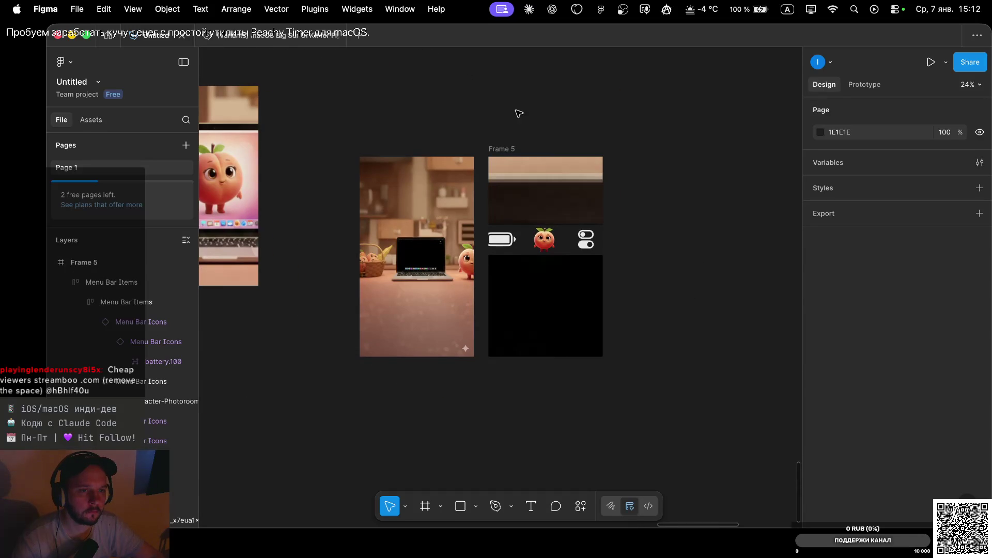
Select Frame 5 and the kitchen scene image together and add a 1x PNG export setting.
click(501, 150)
shift+click(414, 162)
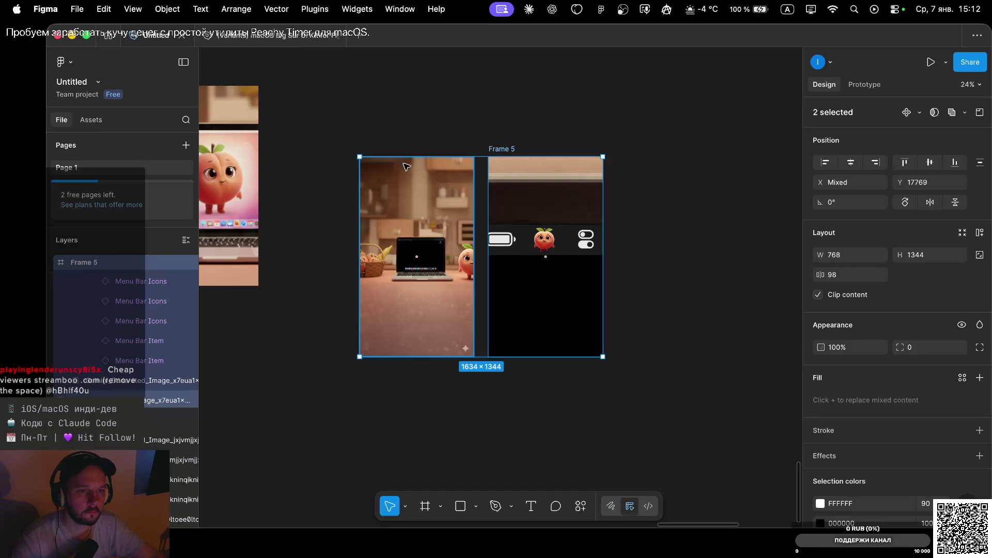
scroll(912, 454, down, 3)
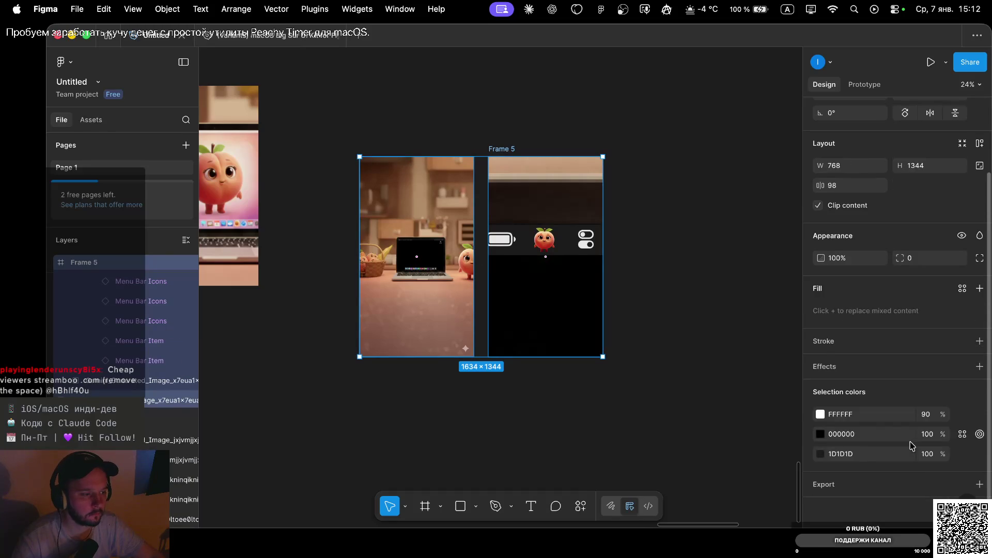
click(979, 484)
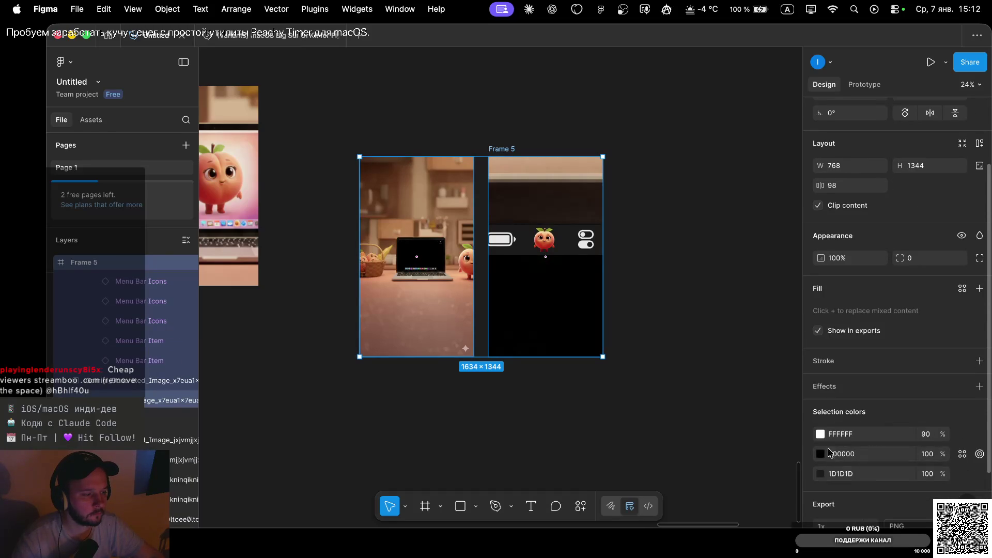
scroll(879, 480, down, 2)
Export both layers as PNGs into a new 'firstcadr' folder inside promo, then return to Gemini.
click(859, 480)
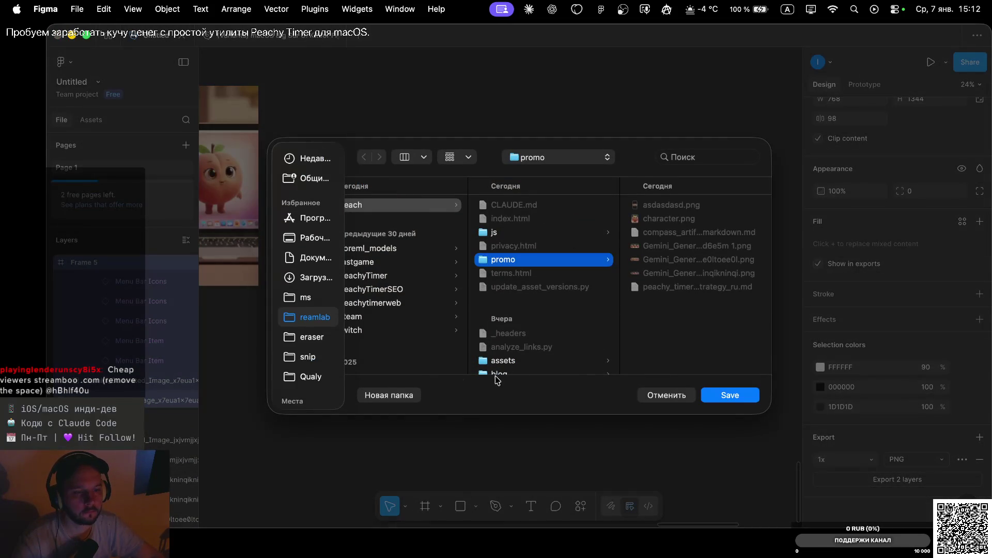
click(411, 396)
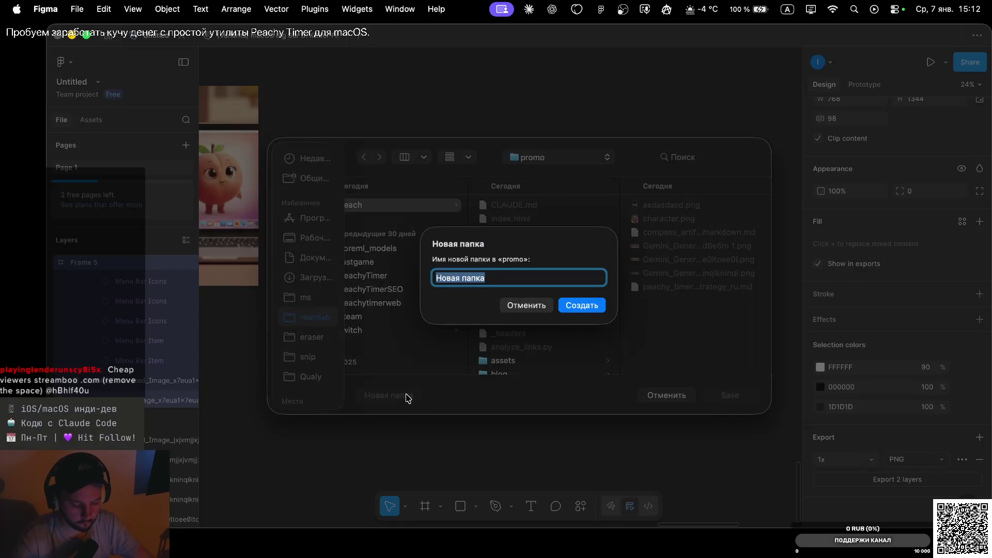
text(fi)
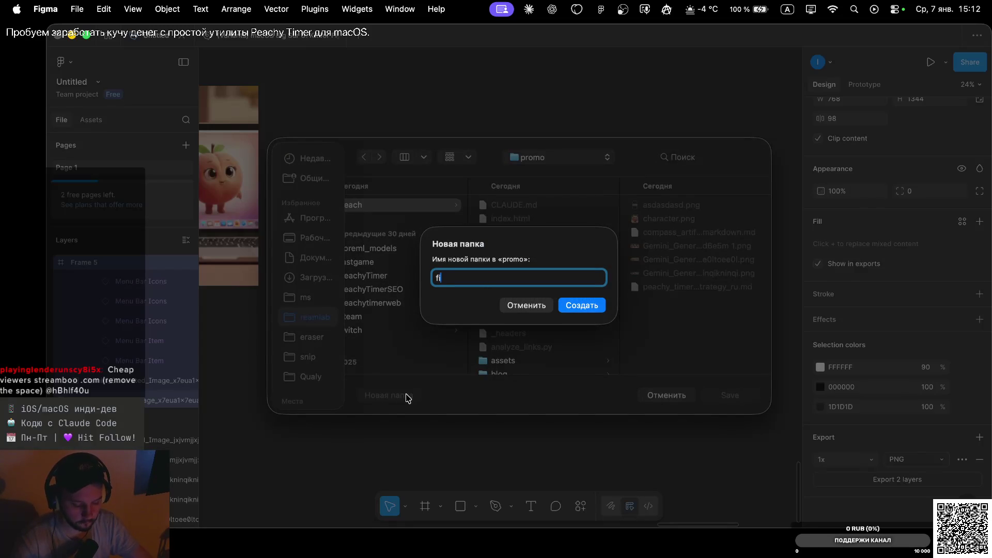
text(rstca)
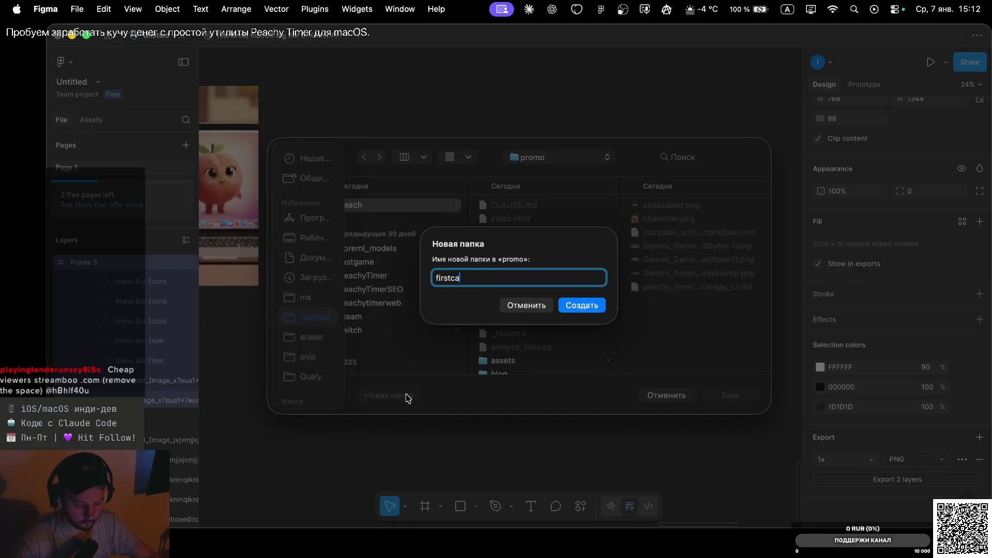
text(dr)
key(Return)
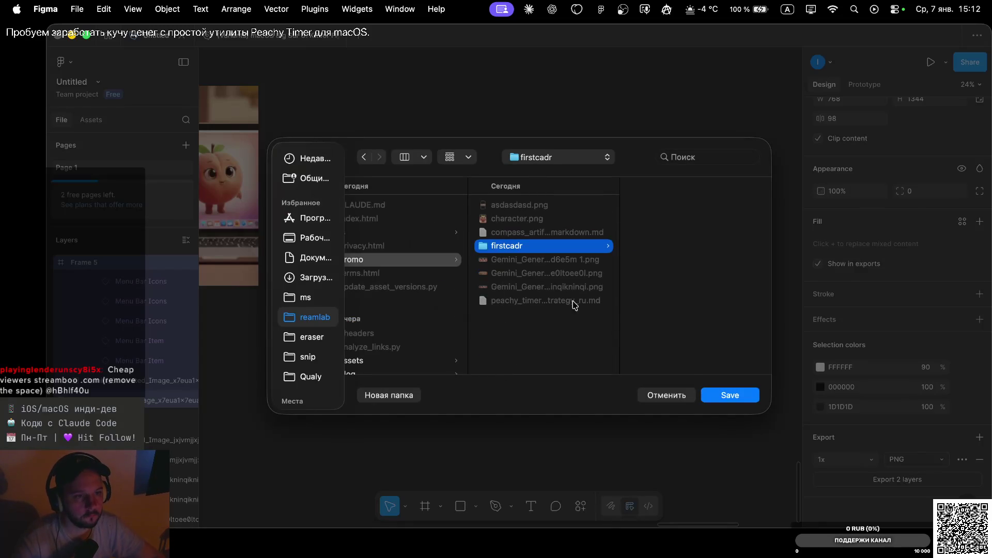
click(716, 391)
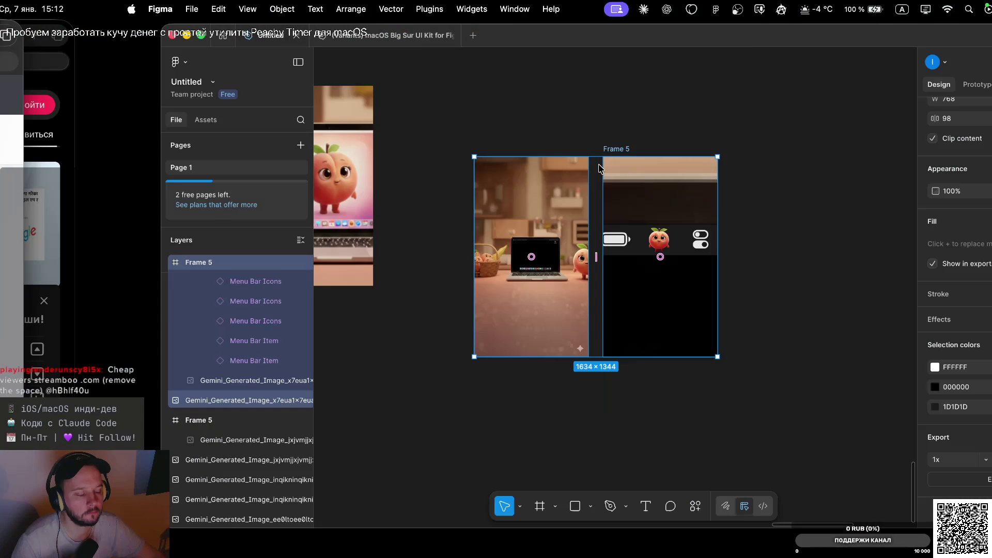
key(ctrl+Left)
click(677, 60)
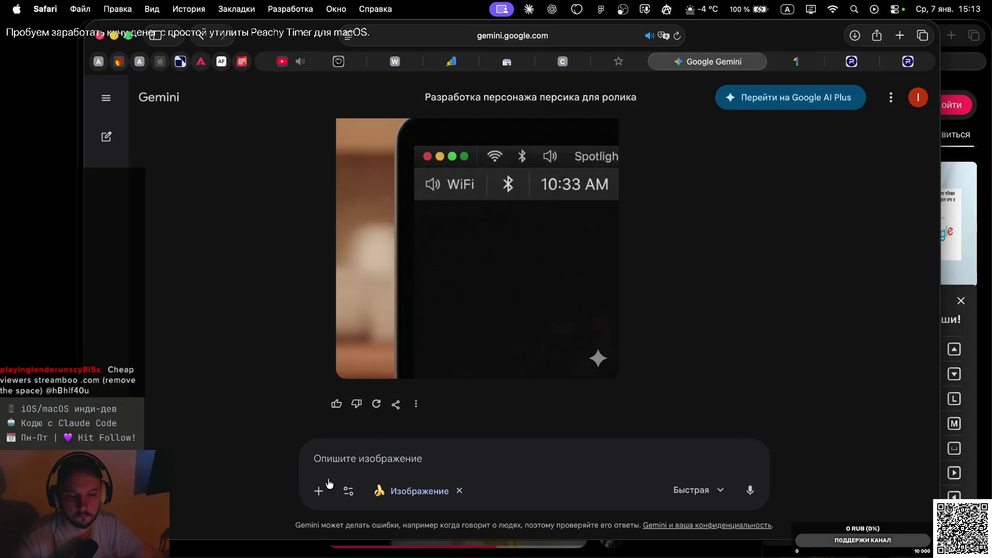
Open Gemini's file upload and browse the promo and firstcadr folders for the images.
click(318, 491)
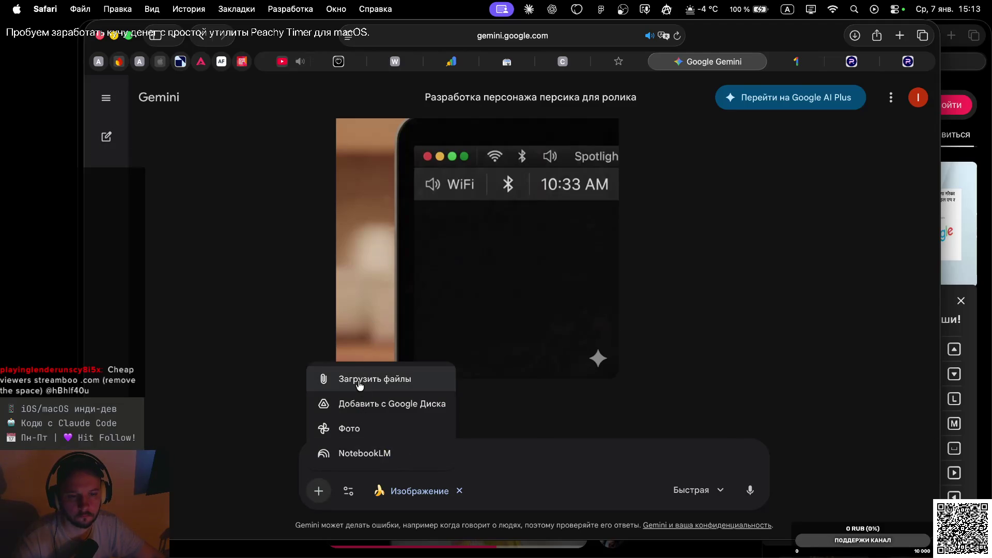
click(361, 382)
click(422, 173)
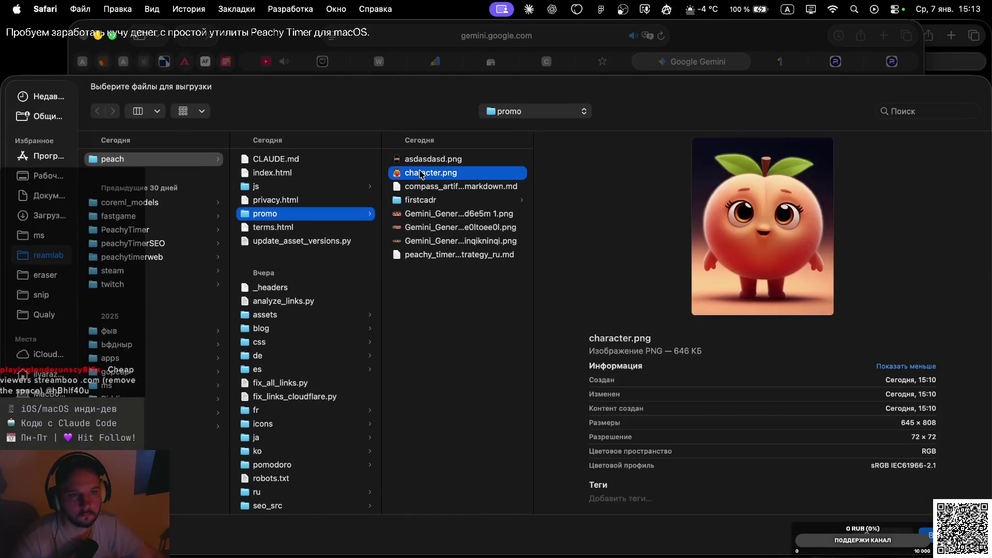
shift+click(419, 160)
click(413, 173)
click(420, 199)
click(566, 161)
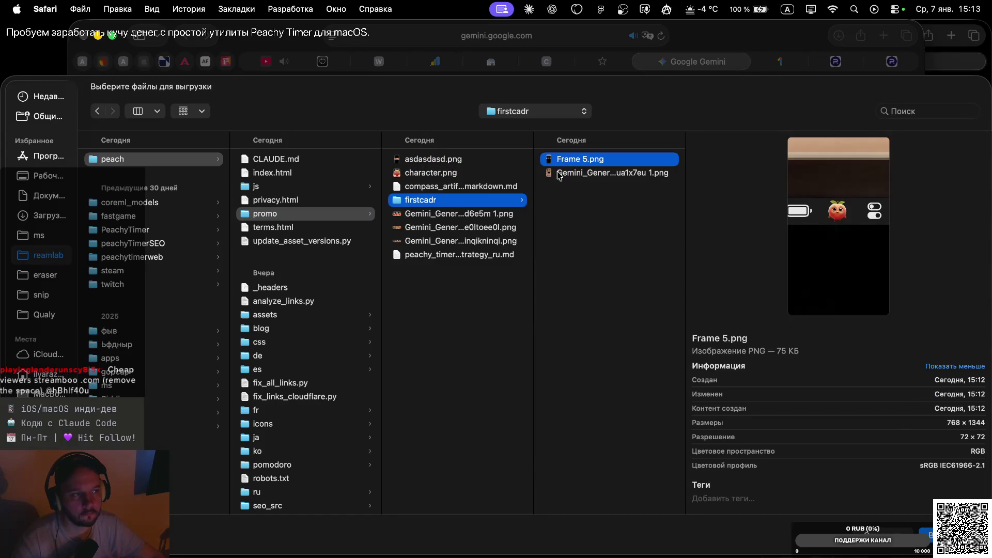
shift+click(560, 175)
click(430, 174)
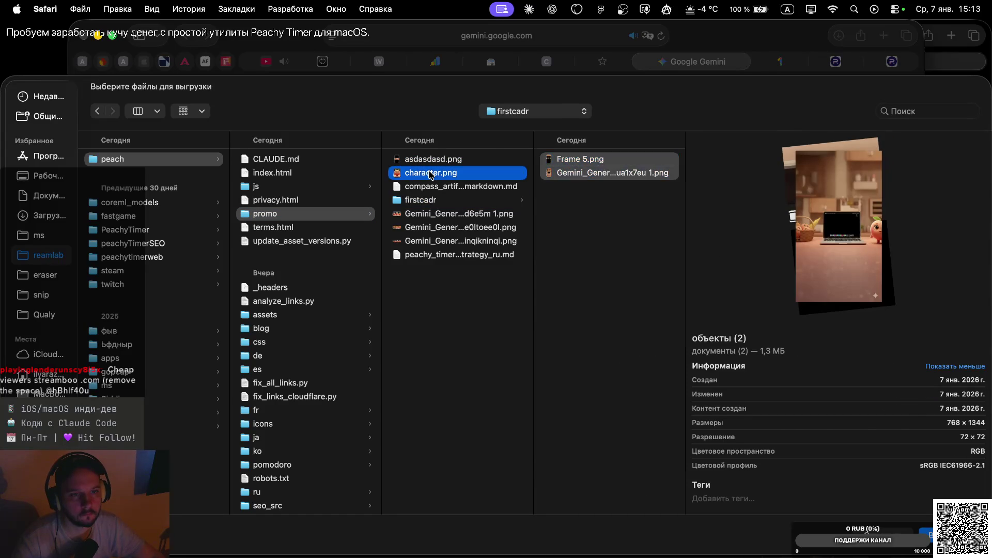
Upload Frame 5.png and the Gemini kitchen image from firstcadr to the prompt.
click(422, 203)
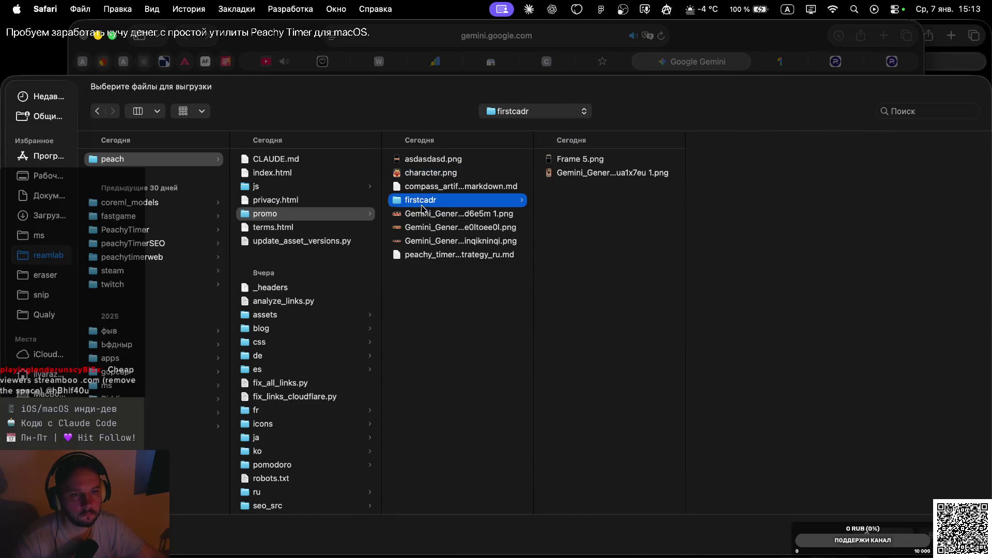
click(587, 159)
shift+click(585, 172)
key(Return)
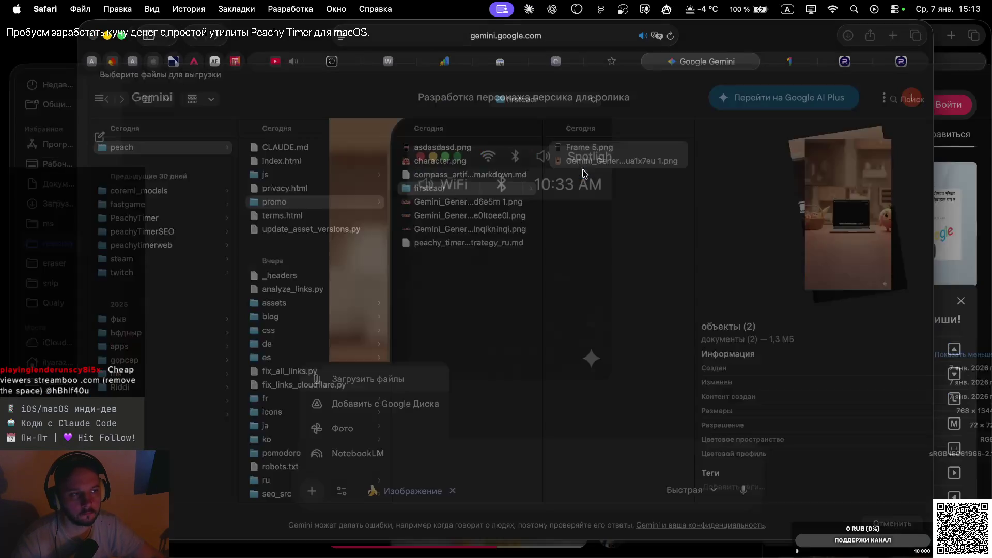
click(320, 493)
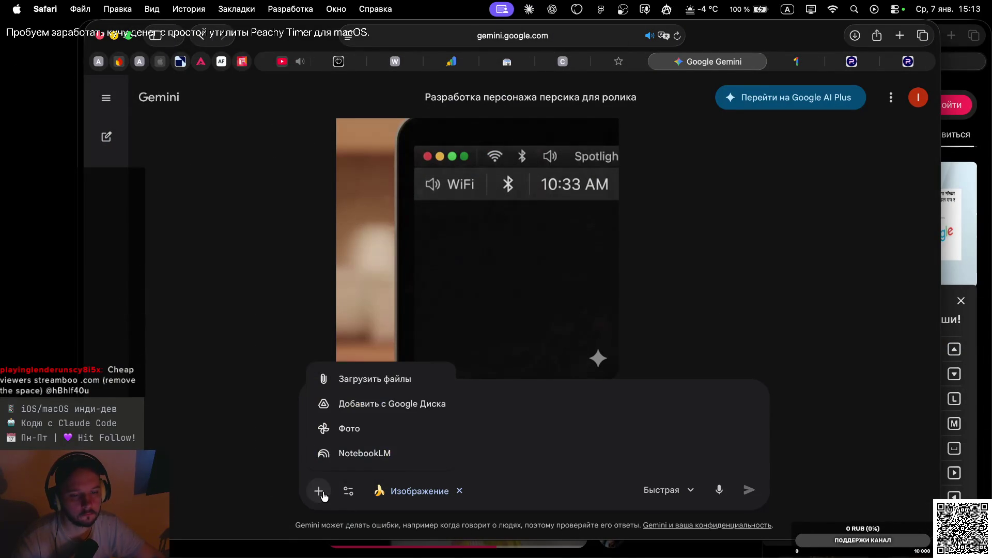
click(539, 416)
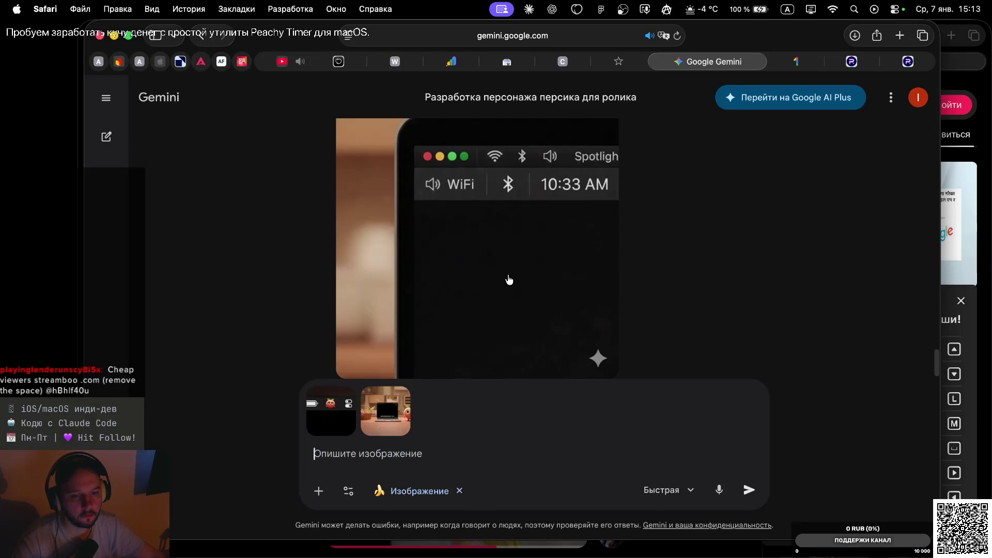
scroll(509, 279, down, 2)
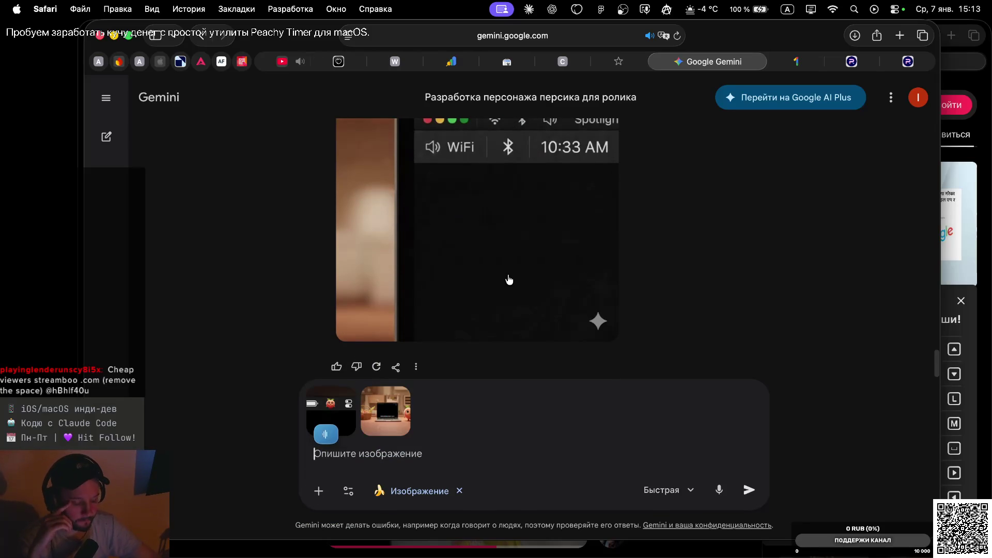
Dictate and send a prompt asking for the first image's peach seen from behind, sitting busy at something.
text(Так, на основе первого...)
key(BackSpace)
key(BackSpace)
key(BackSpace)
key(BackSpace)
key(BackSpace)
key(BackSpace)
key(BackSpace)
key(BackSpace)
key(BackSpace)
key(BackSpace)
key(BackSpace)
key(BackSpace)
key(BackSpace)
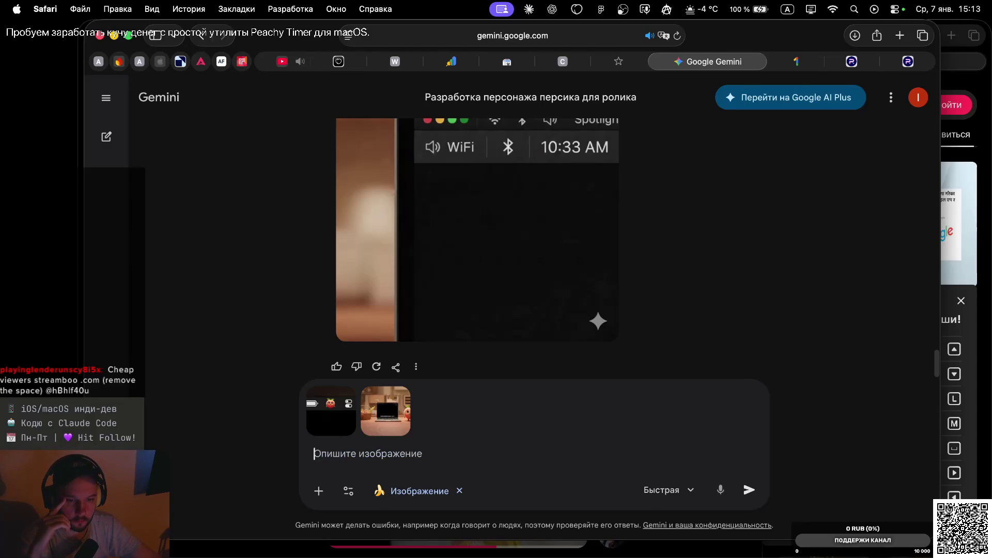
key(F5)
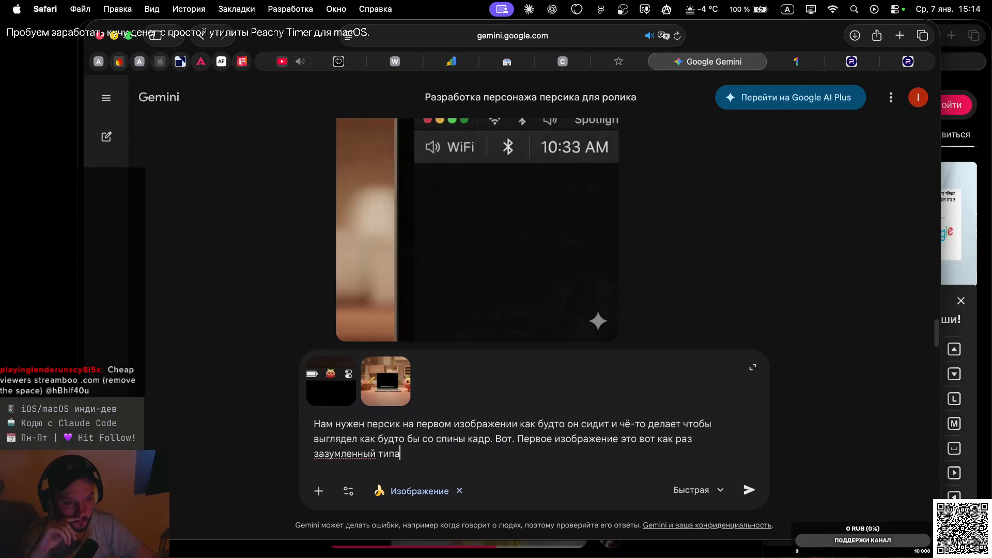
key(BackSpace)
key(BackSpace)
key(BackSpace)
key(BackSpace)
key(BackSpace)
key(BackSpace)
key(BackSpace)
key(BackSpace)
key(BackSpace)
key(BackSpace)
key(BackSpace)
key(BackSpace)
key(BackSpace)
key(BackSpace)
key(BackSpace)
key(BackSpace)
key(BackSpace)
key(BackSpace)
key(BackSpace)
key(BackSpace)
key(BackSpace)
key(BackSpace)
key(BackSpace)
key(BackSpace)
key(BackSpace)
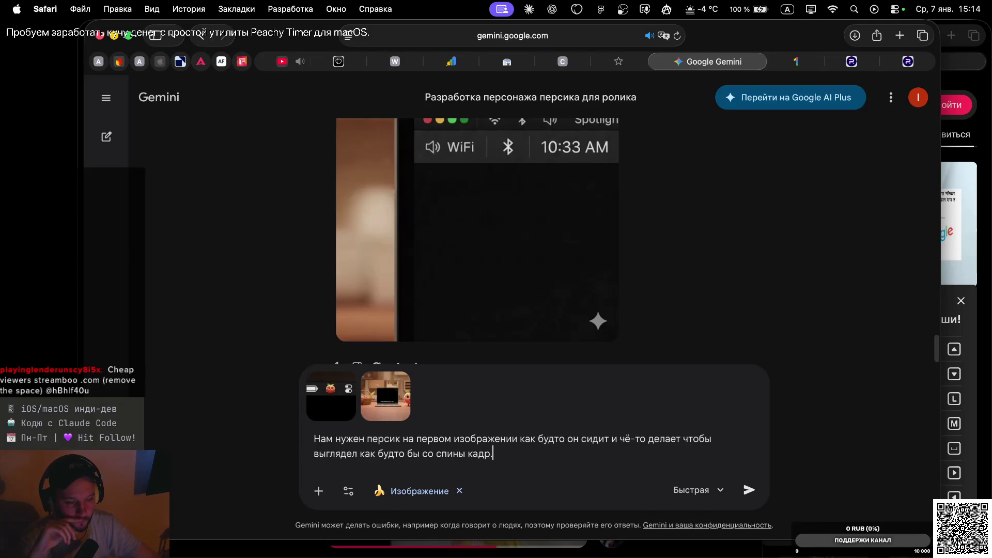
key(Return)
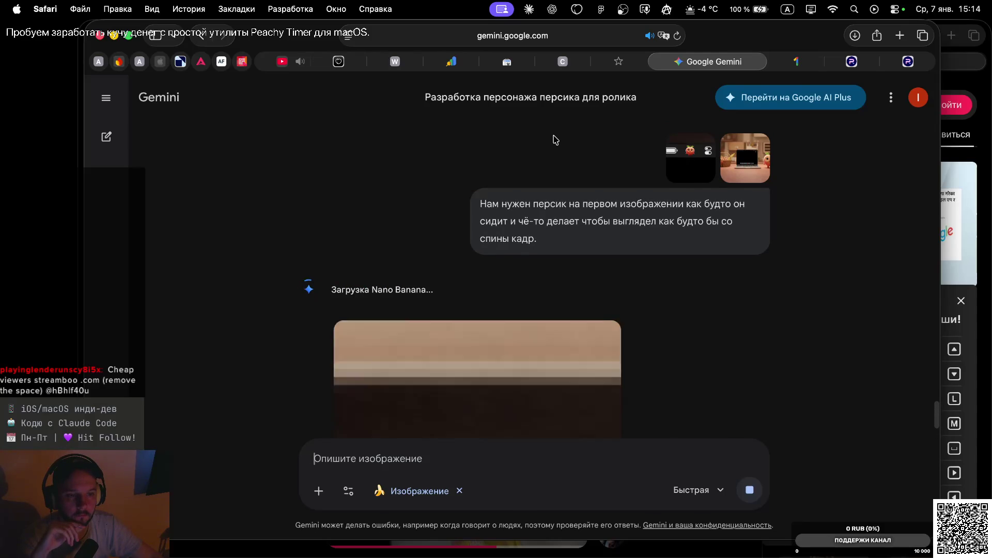
Download the back-view peach image from Gemini at full size.
scroll(577, 189, up, 2)
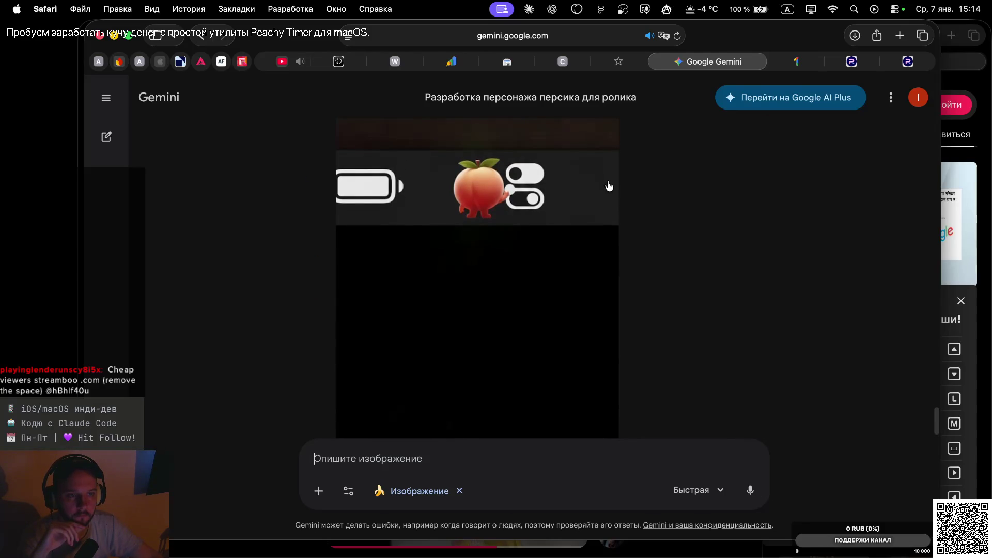
scroll(619, 190, up, 2)
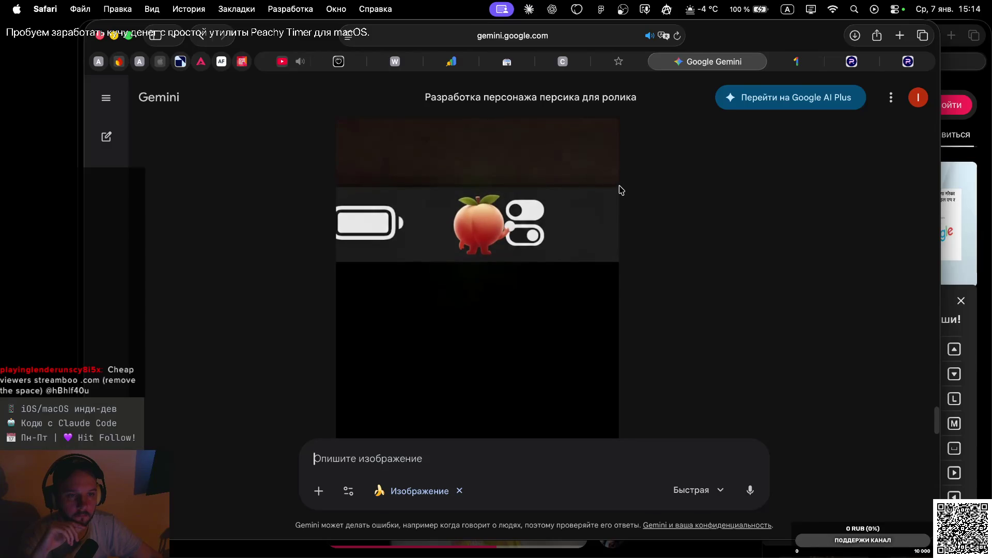
scroll(620, 190, up, 5)
scroll(620, 190, down, 8)
scroll(620, 190, up, 1)
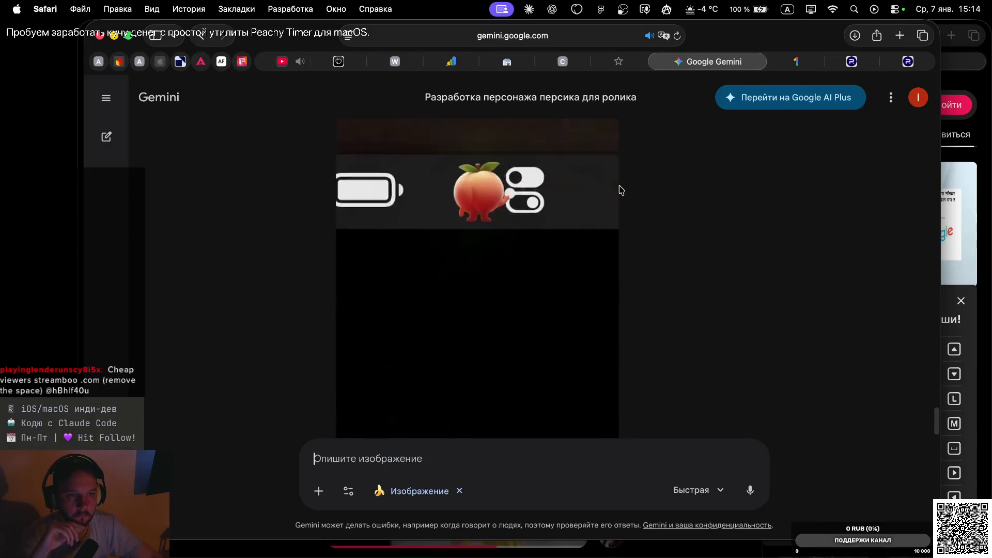
scroll(620, 190, up, 5)
scroll(620, 190, down, 10)
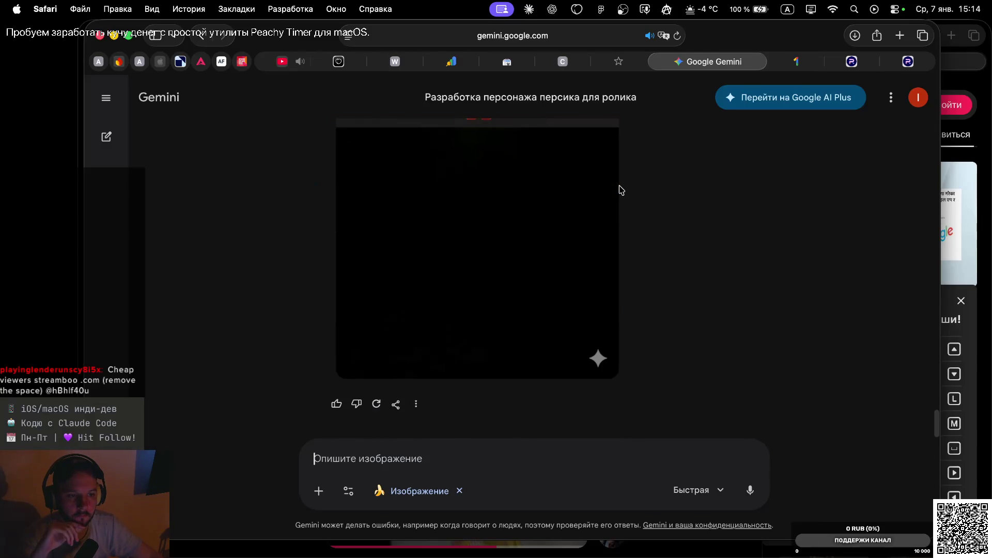
scroll(619, 190, up, 1)
scroll(620, 190, up, 4)
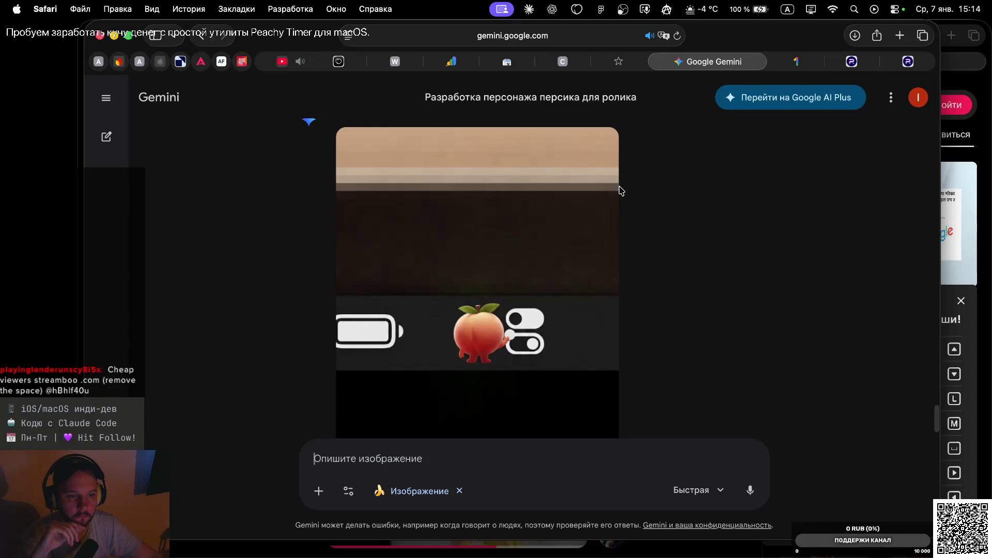
scroll(625, 215, down, 2)
scroll(625, 215, up, 5)
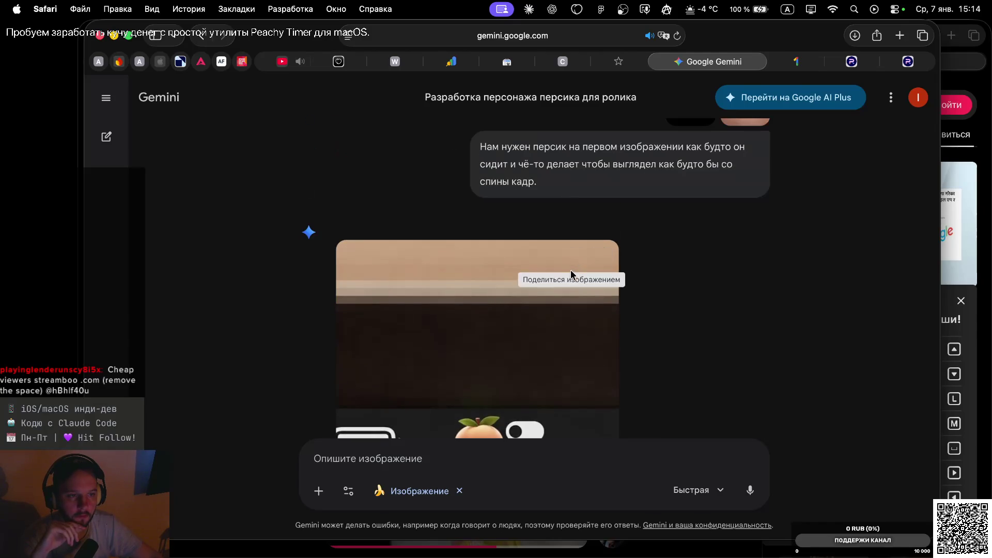
click(602, 259)
Dictate 'Сделаю еще вариант.' and send it to get another variant.
scroll(667, 290, down, 3)
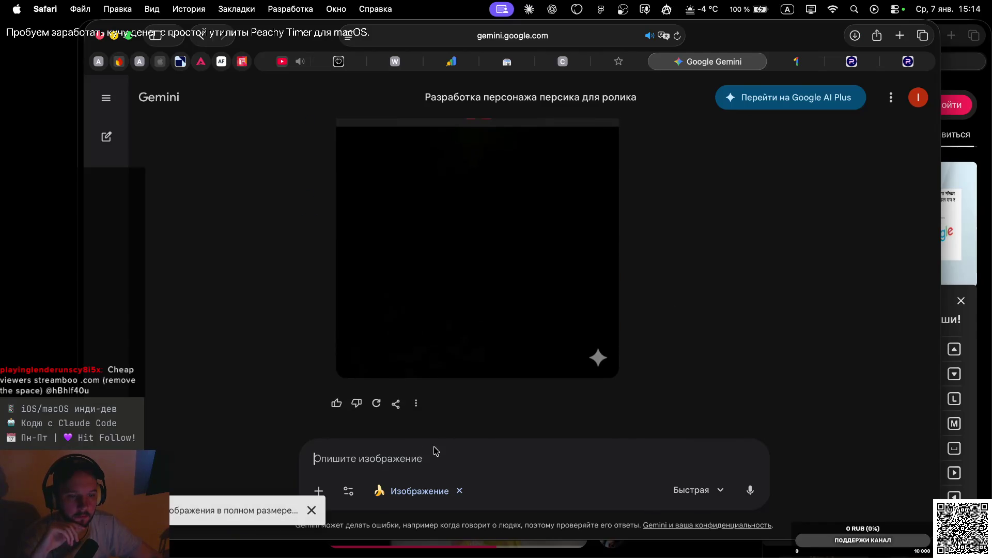
click(415, 459)
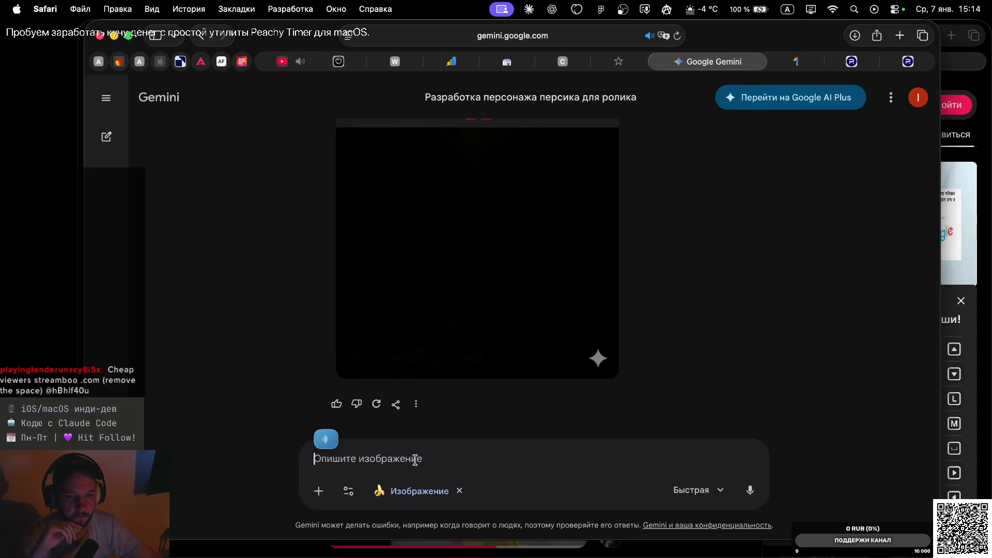
key(Return)
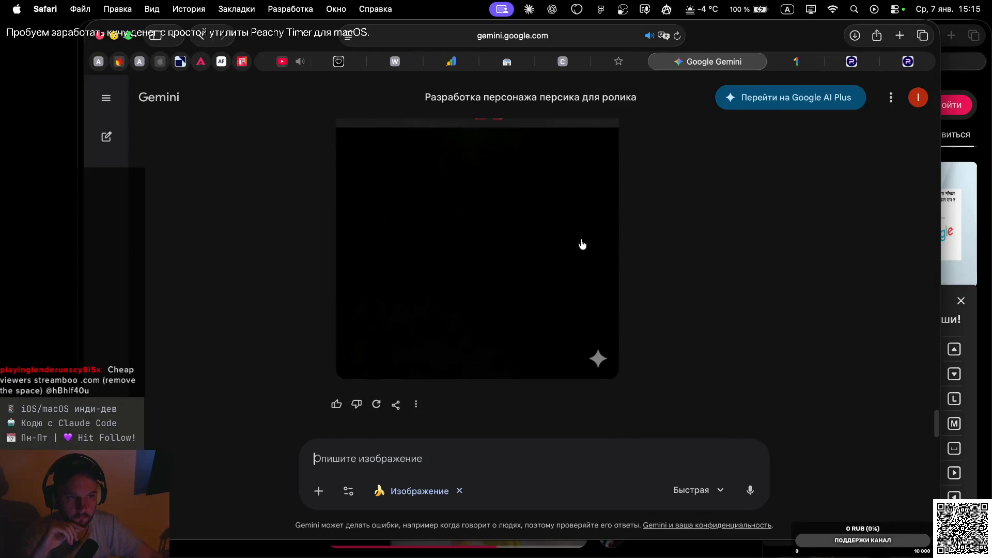
Download Gemini's newest peach image at full size.
scroll(581, 243, up, 5)
click(601, 238)
scroll(664, 276, down, 5)
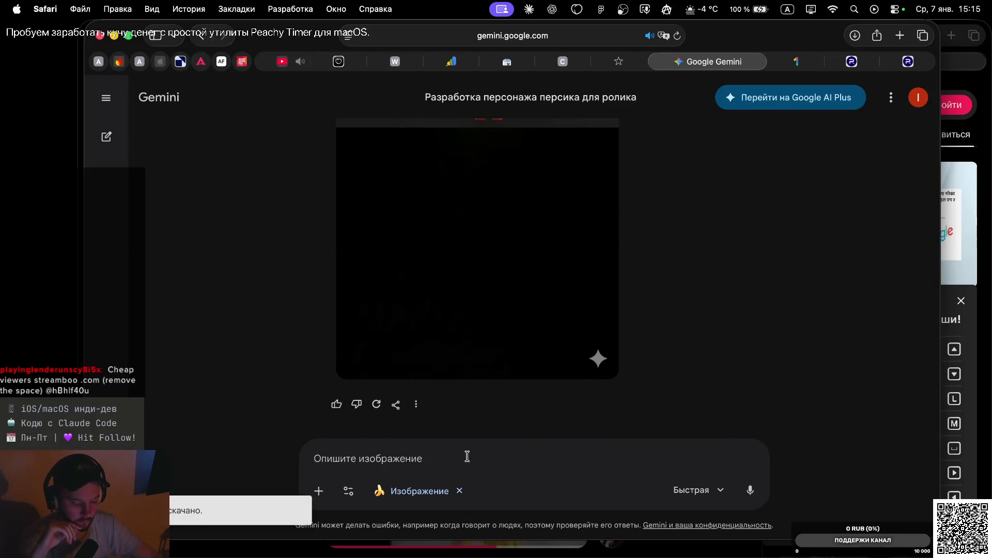
Dictate and send a prompt for the peach sitting between the icons, rummaging at something.
key(ctrl)
key(ctrl)
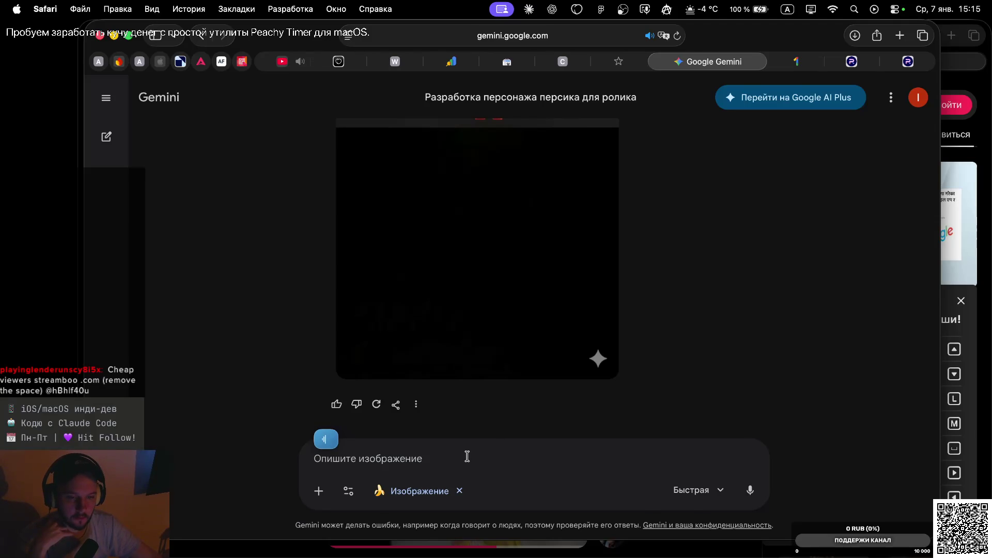
key(Return)
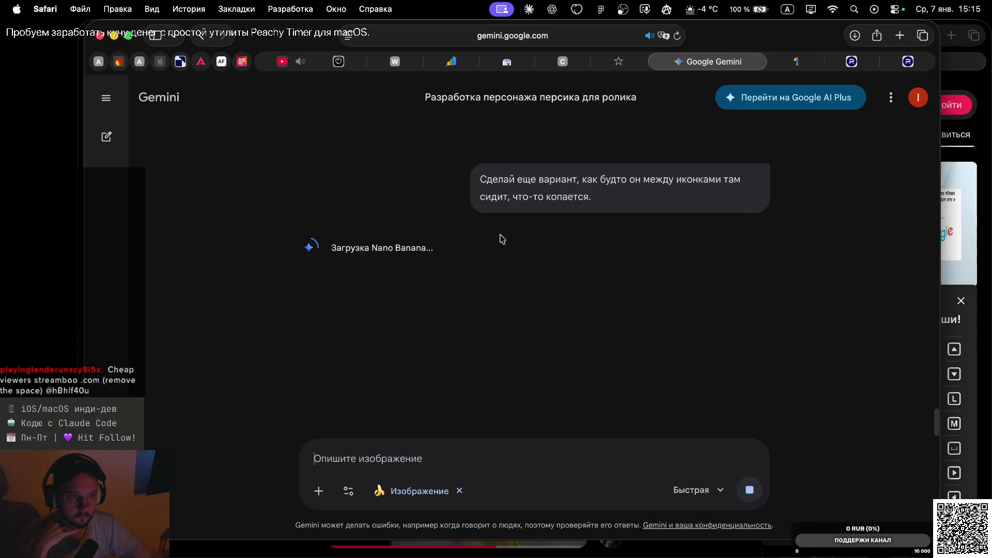
scroll(521, 285, down, 3)
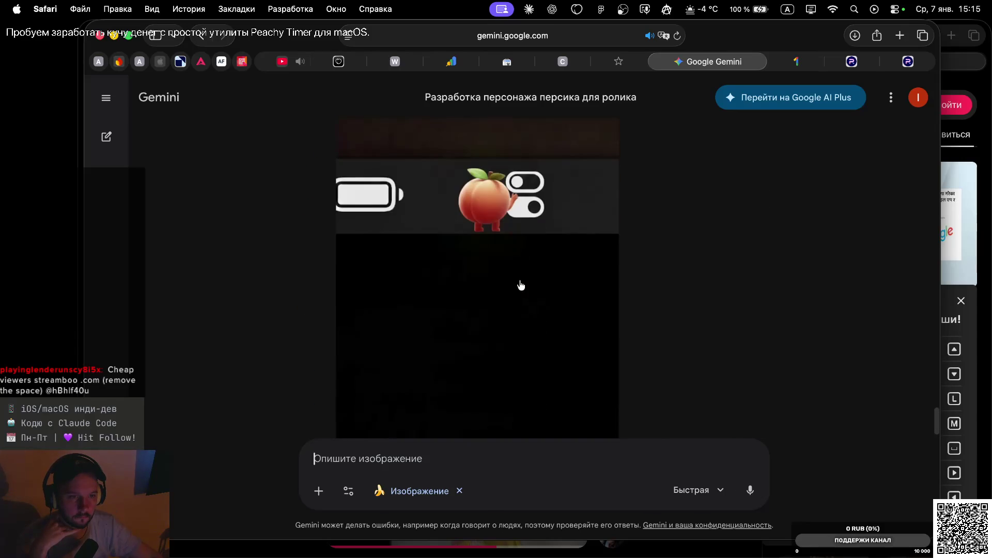
Dictate and send a new prompt for another peach variant between the battery and toggle icons.
scroll(521, 285, down, 2)
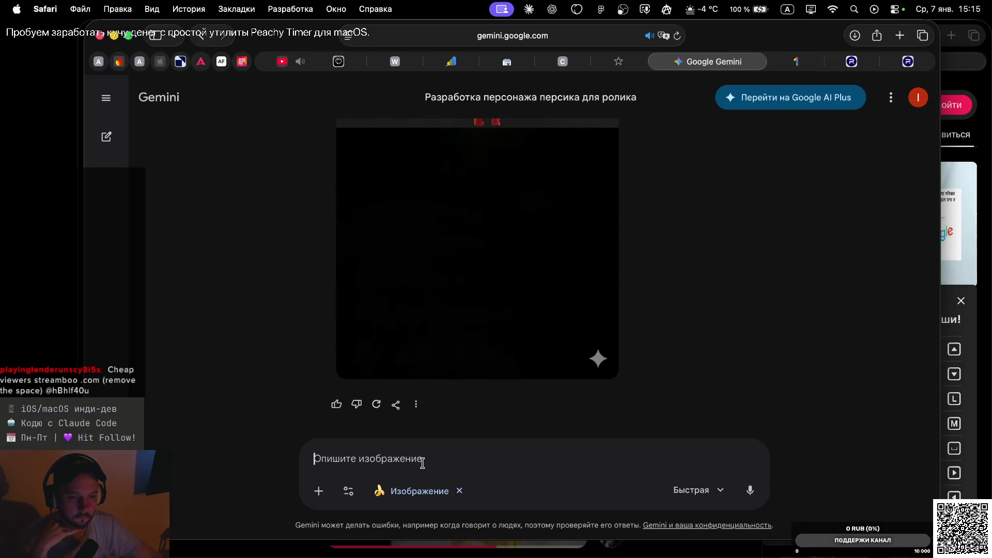
key(fn)
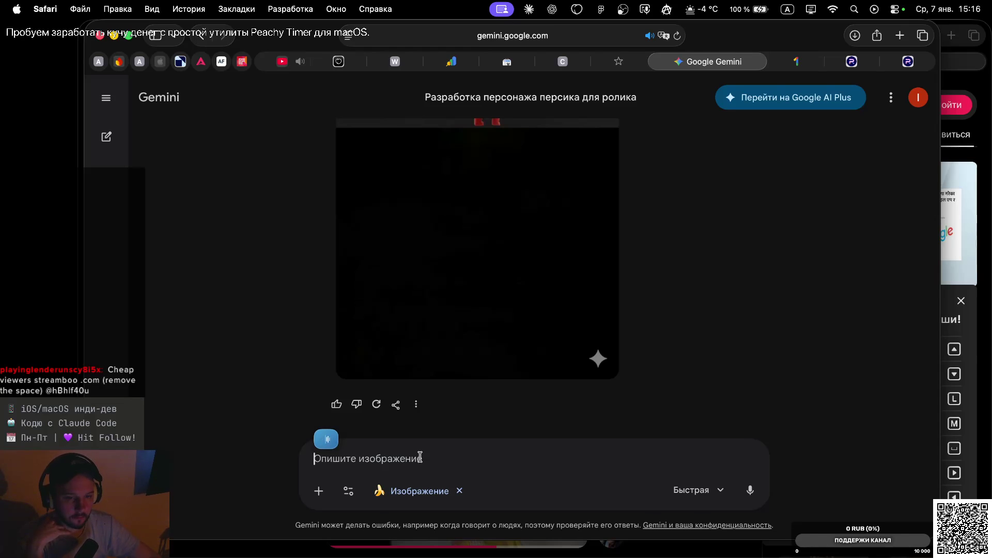
key(Return)
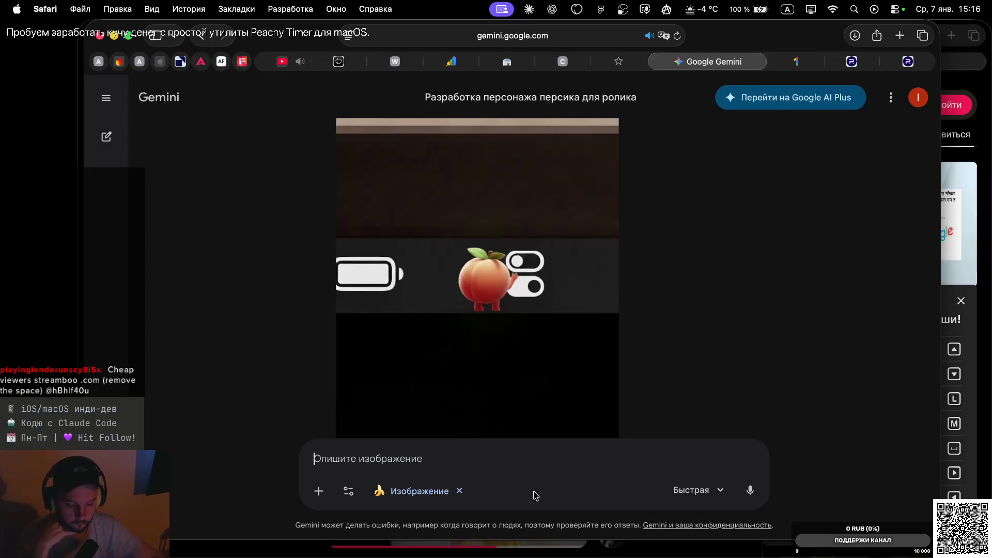
Download the generated back-view peach image at full size.
scroll(443, 356, down, 5)
scroll(443, 357, up, 5)
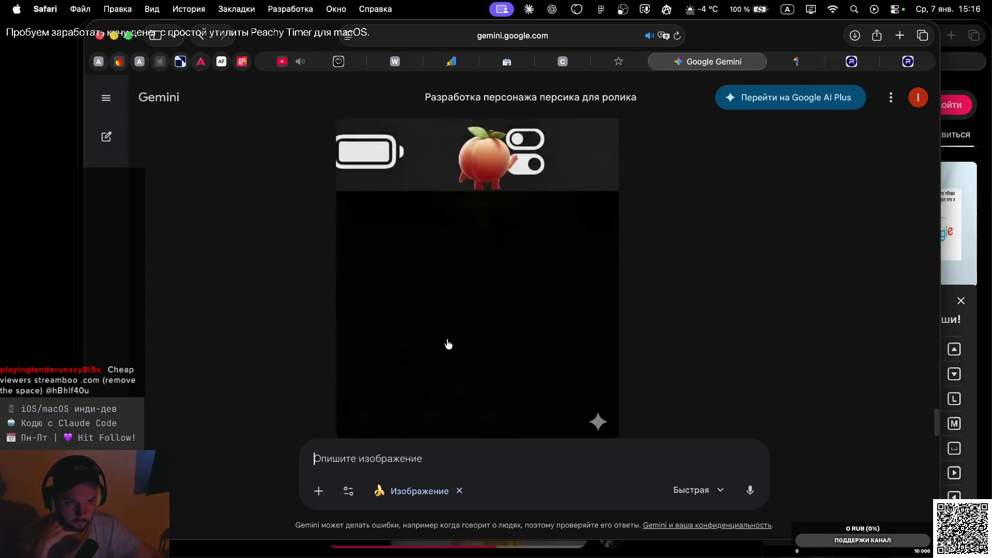
scroll(448, 344, up, 2)
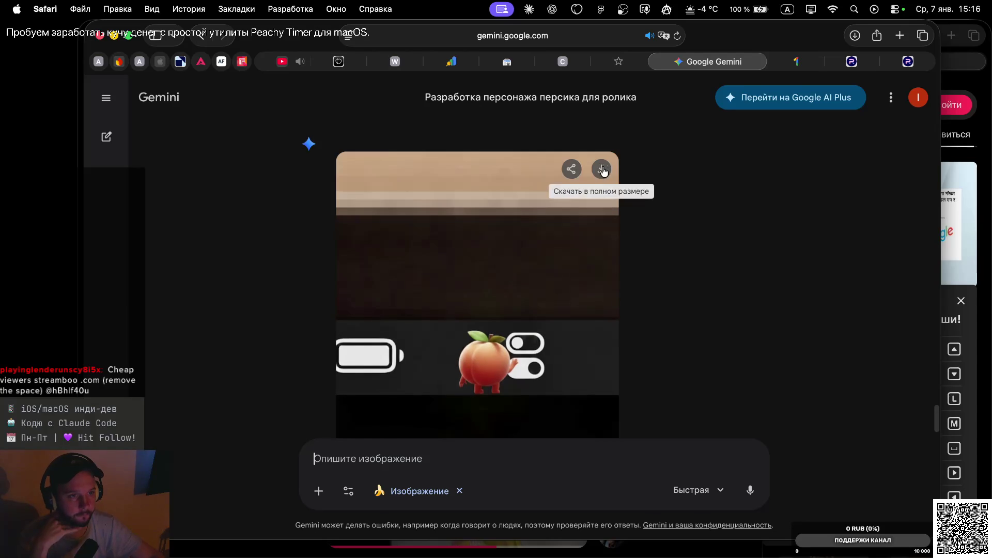
click(603, 170)
scroll(742, 201, down, 5)
scroll(742, 203, up, 5)
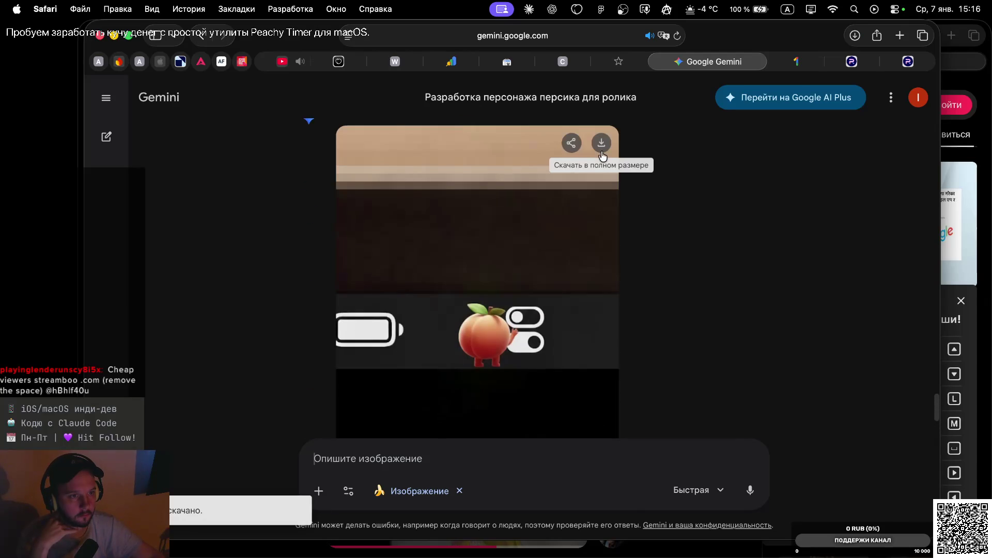
scroll(602, 149, up, 1)
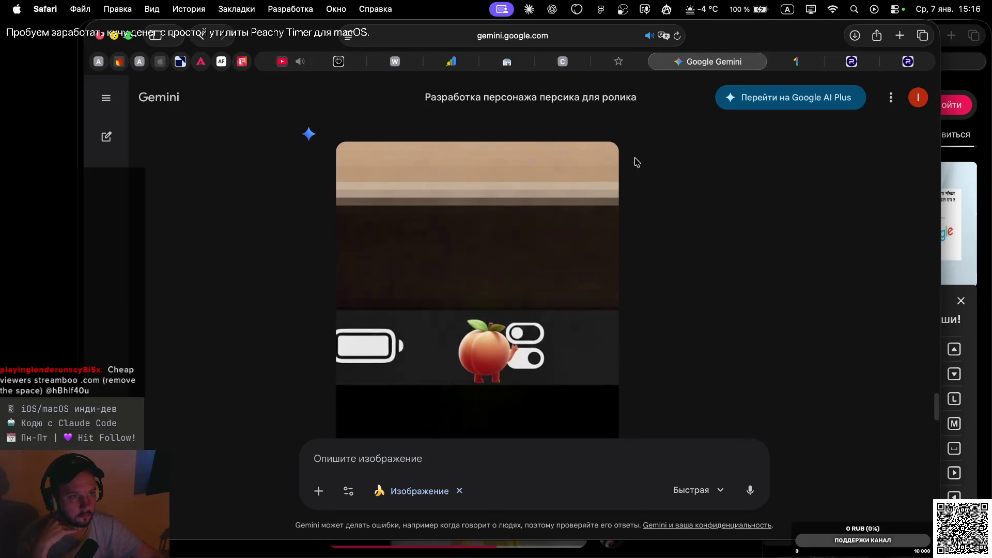
click(603, 159)
scroll(673, 178, up, 2)
scroll(673, 177, down, 5)
scroll(672, 177, up, 5)
scroll(674, 178, down, 1)
scroll(675, 178, down, 4)
scroll(671, 178, up, 3)
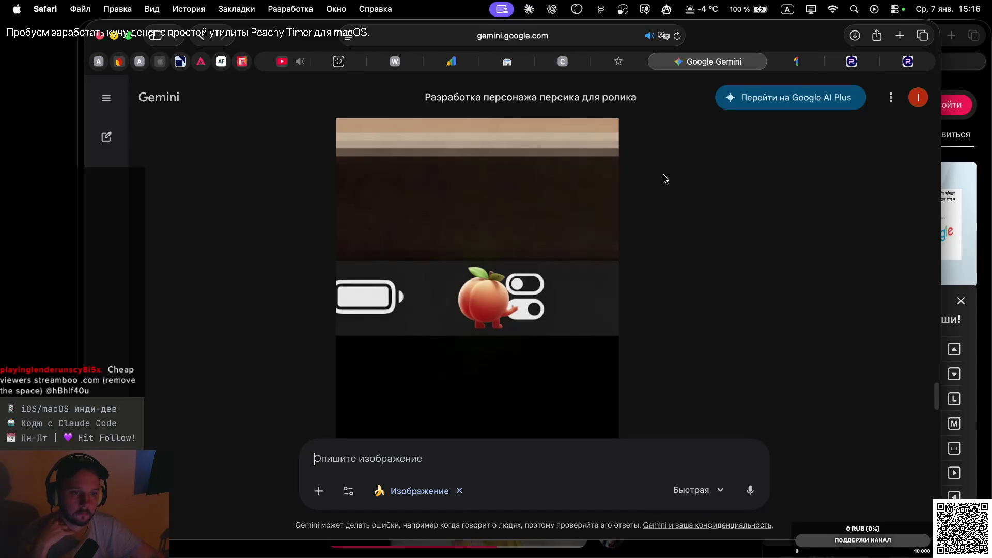
Check the Downloads folder, go back to the Gemini chat, then move to the Figma design file.
key(super+Tab)
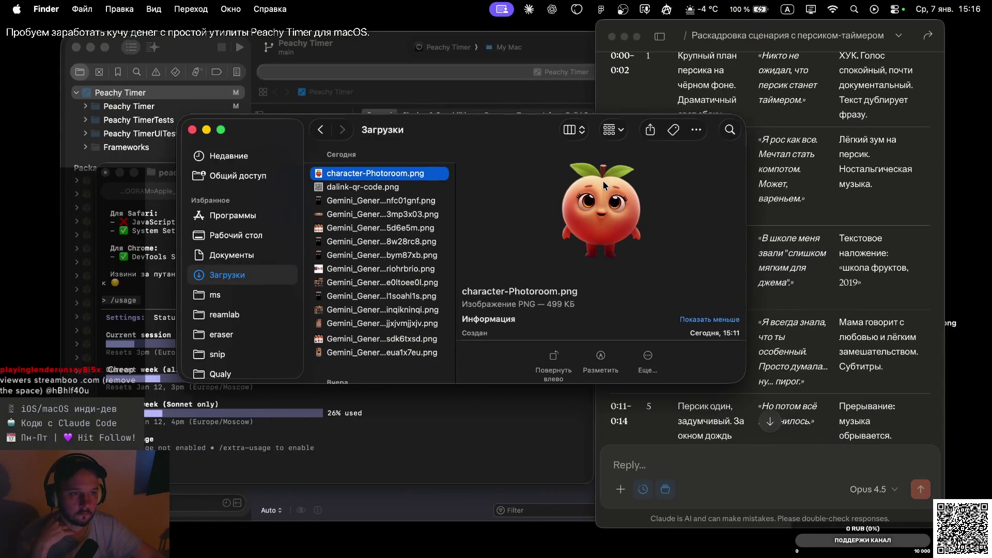
key(super+Tab)
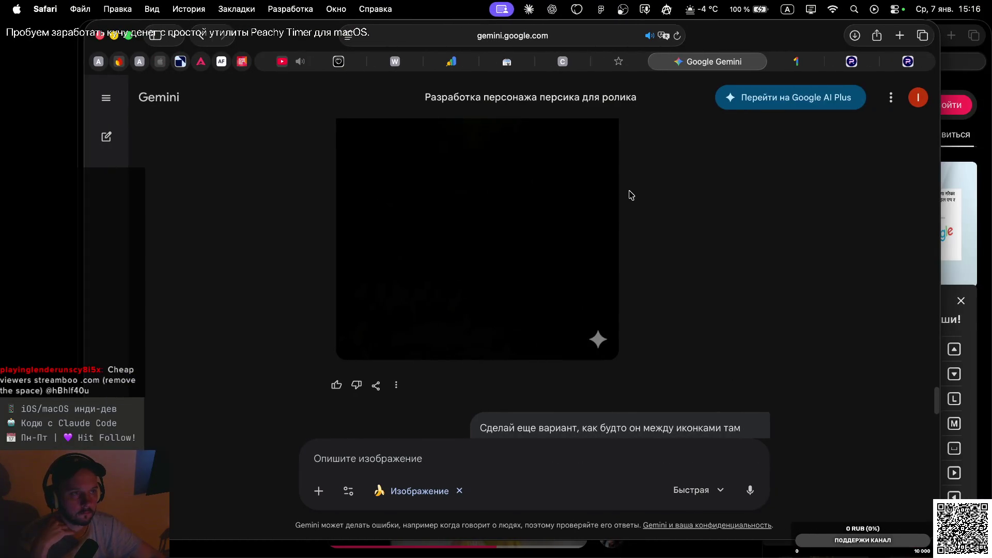
key(super+Tab)
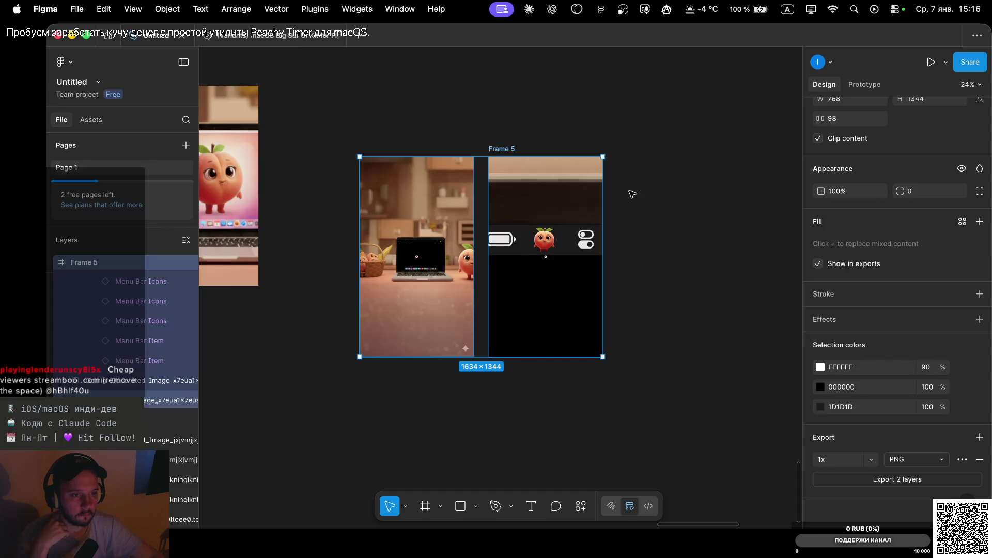
key(ctrl+Left)
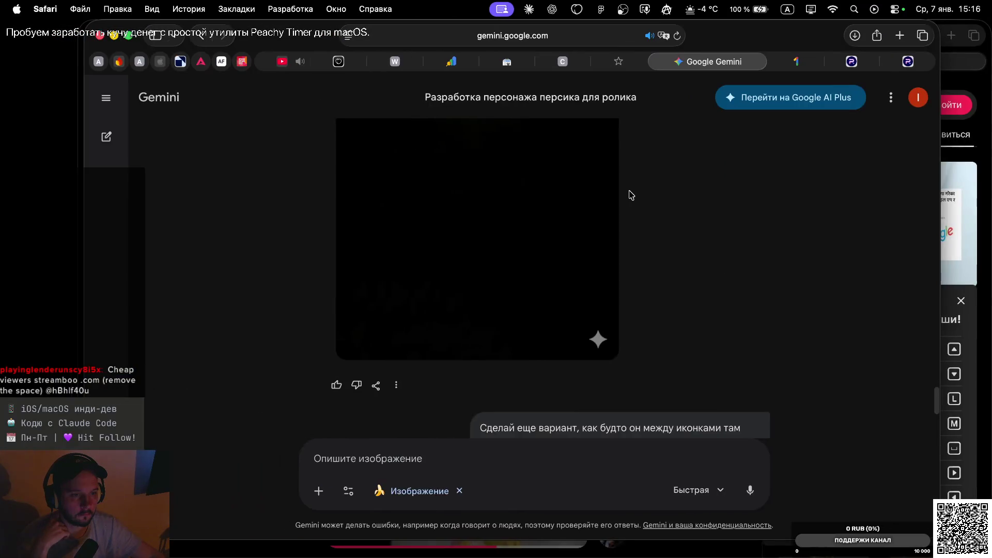
key(ctrl+Left)
key(ctrl+Right)
key(ctrl+Right)
click(640, 192)
scroll(523, 212, down, 5)
scroll(523, 211, down, 3)
scroll(522, 212, down, 2)
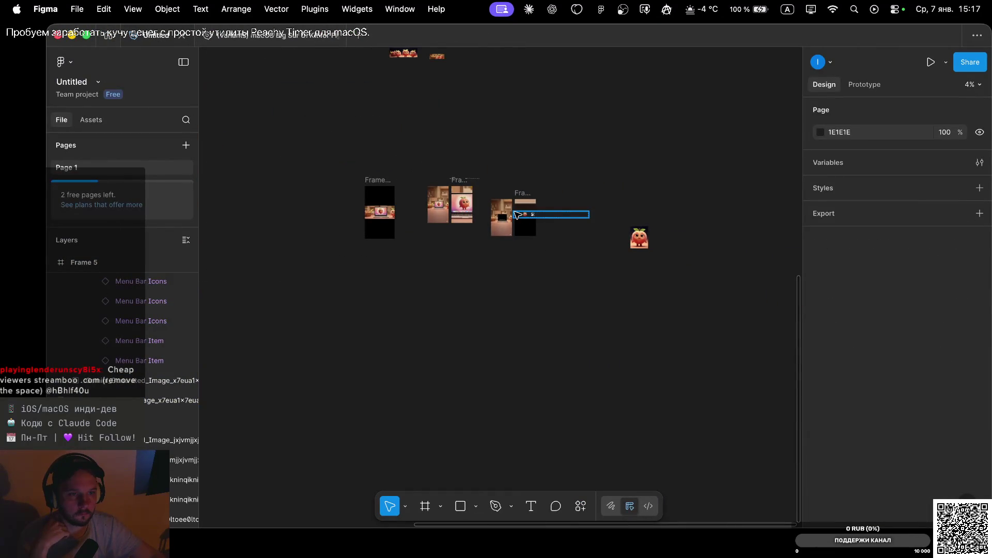
scroll(521, 216, up, 3)
scroll(519, 216, up, 3)
scroll(517, 215, up, 3)
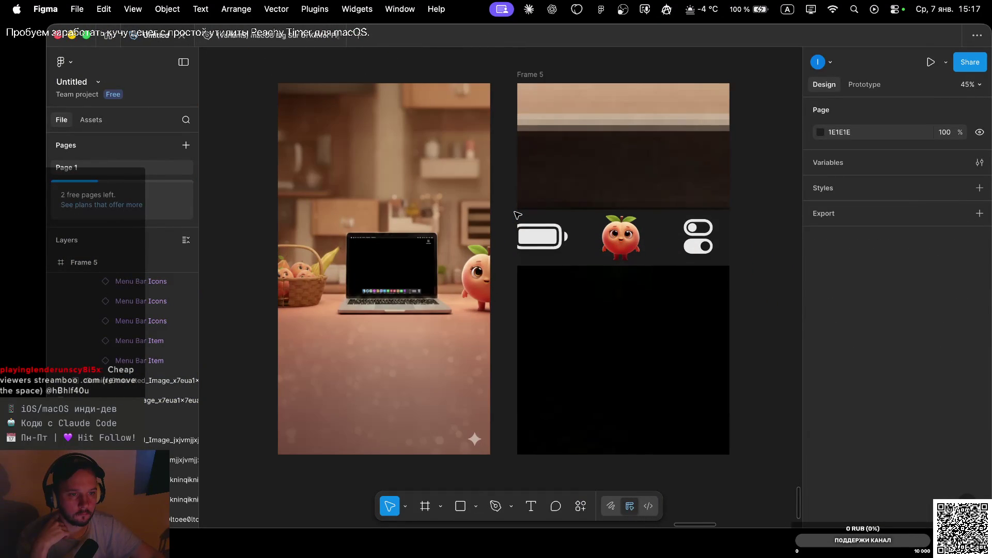
scroll(517, 215, down, 3)
scroll(537, 166, down, 1)
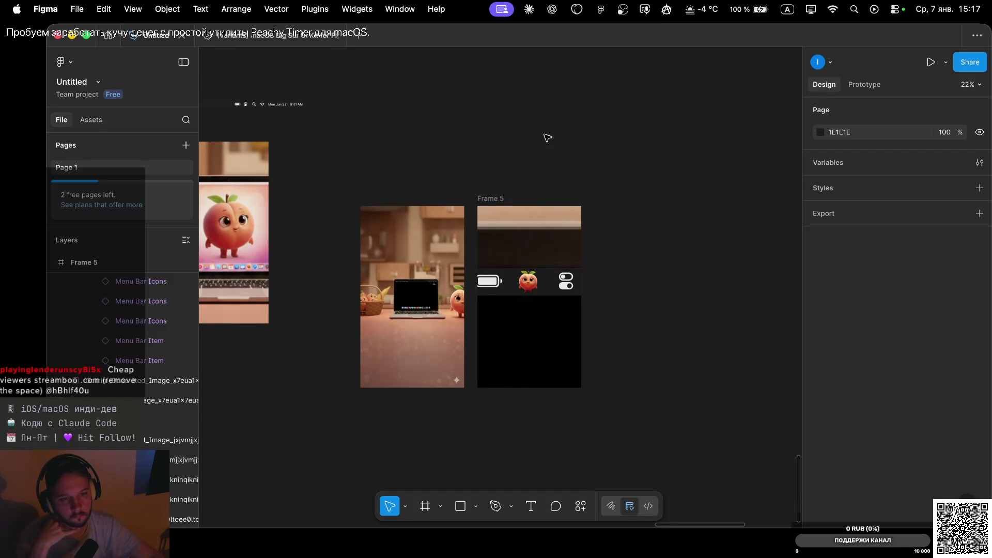
scroll(524, 287, up, 3)
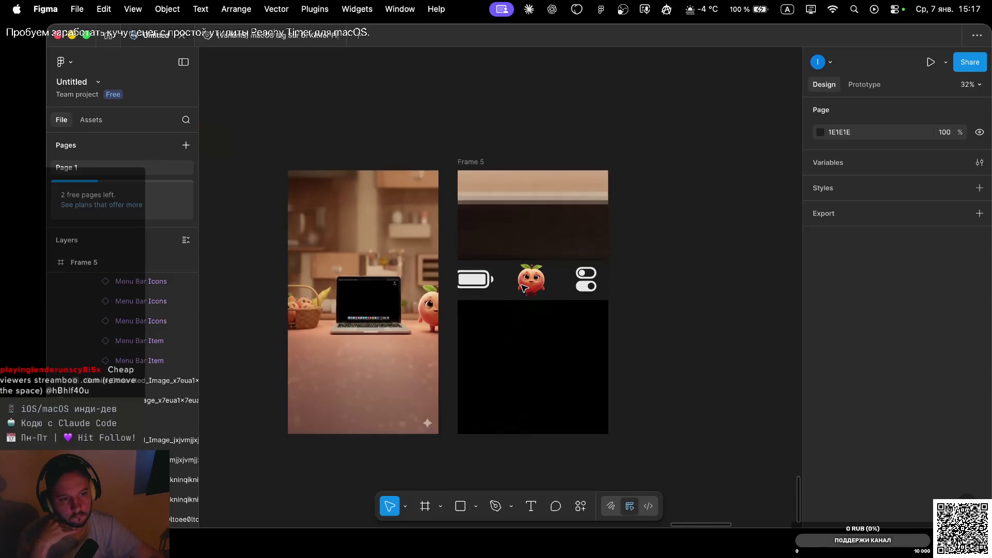
scroll(524, 288, down, 2)
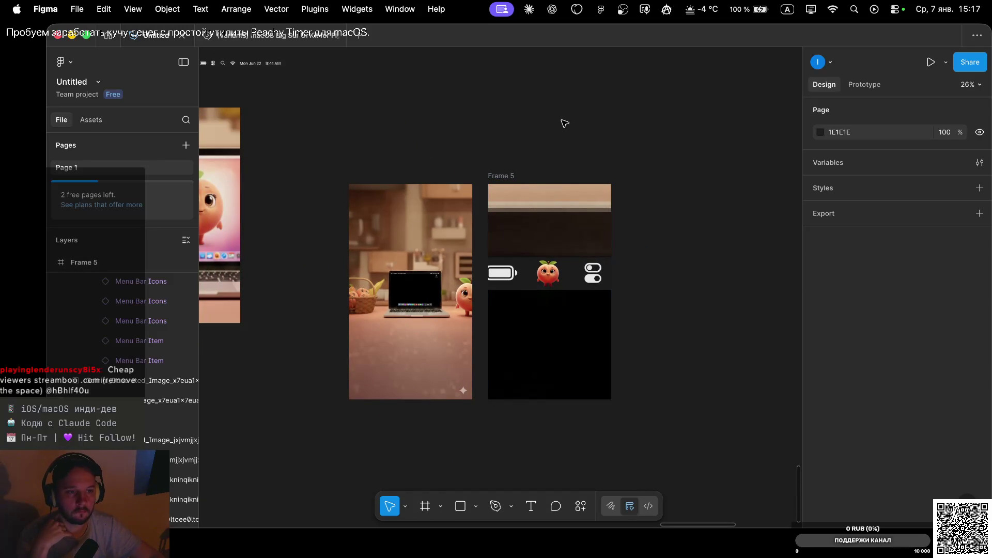
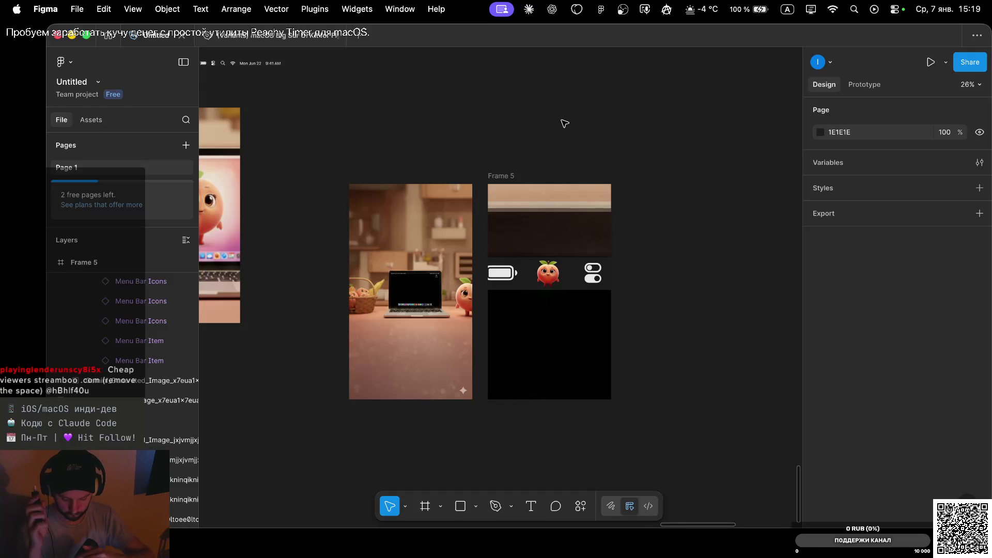
Check Frame 5 against the Gemini chat, then copy the Claude storyboard's opening narration line.
click(534, 214)
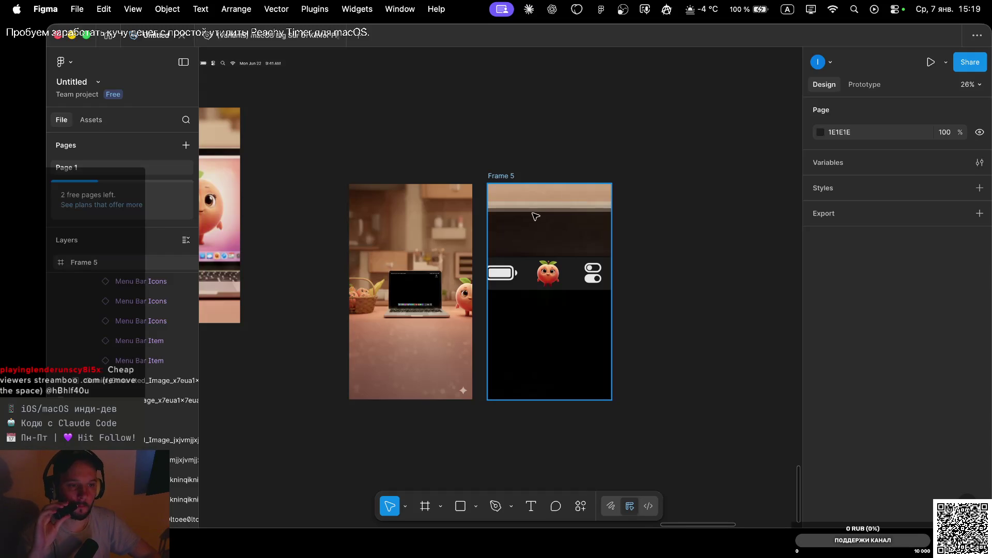
key(ctrl+Left)
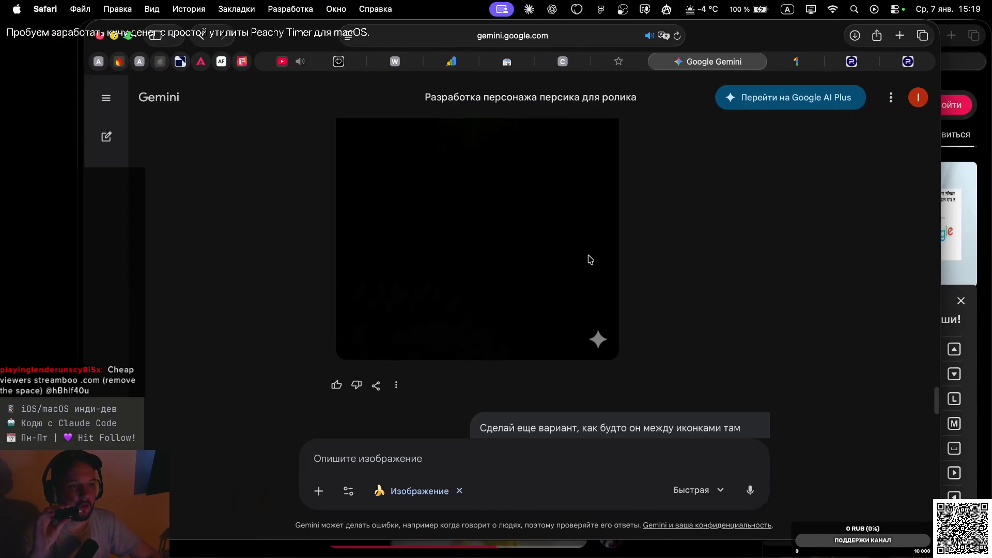
key(ctrl+Left)
click(718, 226)
scroll(718, 226, up, 5)
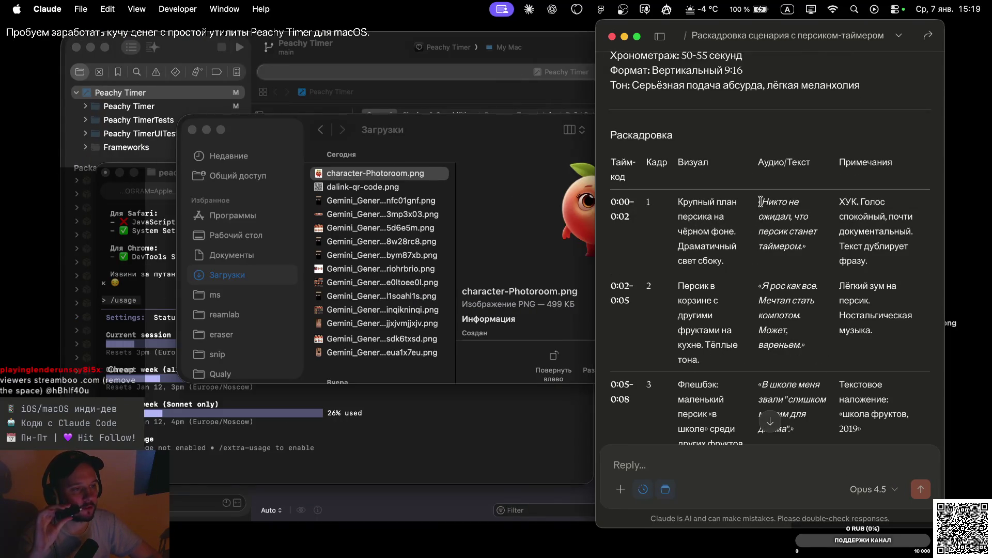
drag(760, 202, 797, 242)
key(super+c)
Return to Frame 5 in Figma, then bring the Finder Downloads window forward.
key(super+Tab)
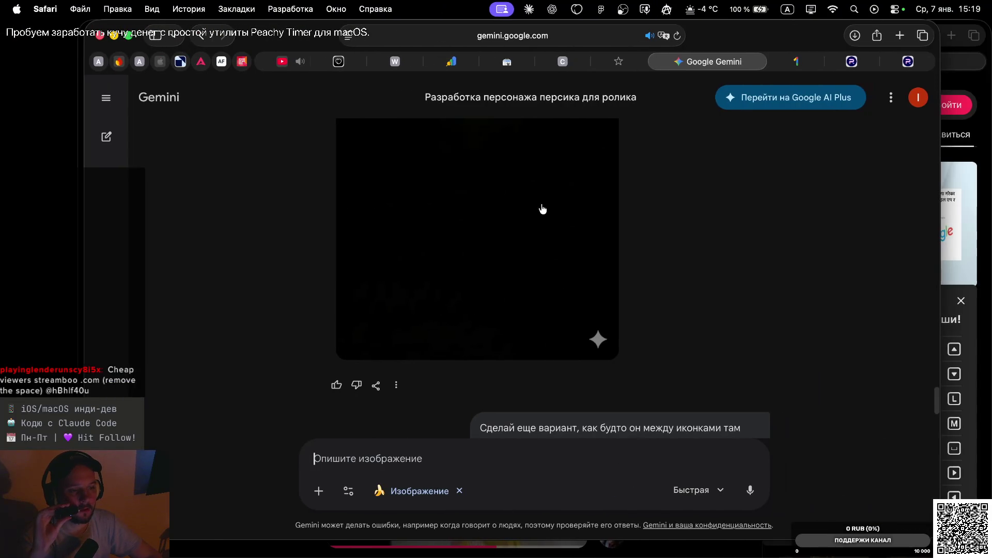
key(super+Tab)
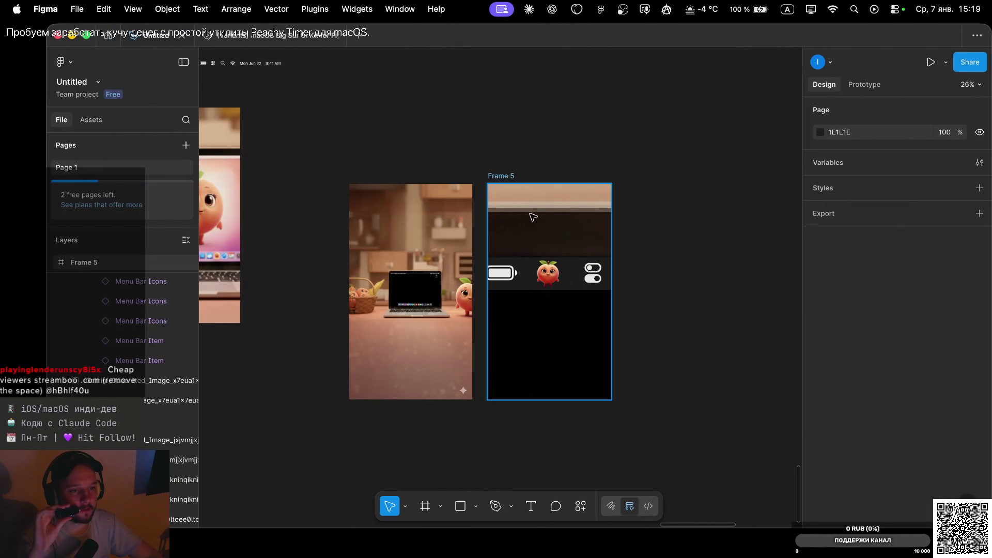
click(578, 243)
ctrl+scroll(577, 243, up, 5)
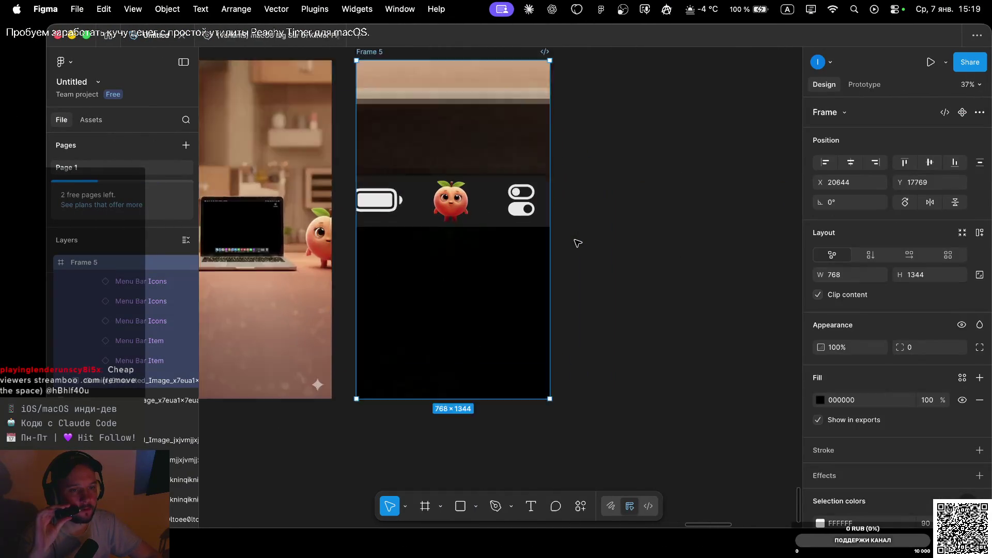
key(ctrl+Left)
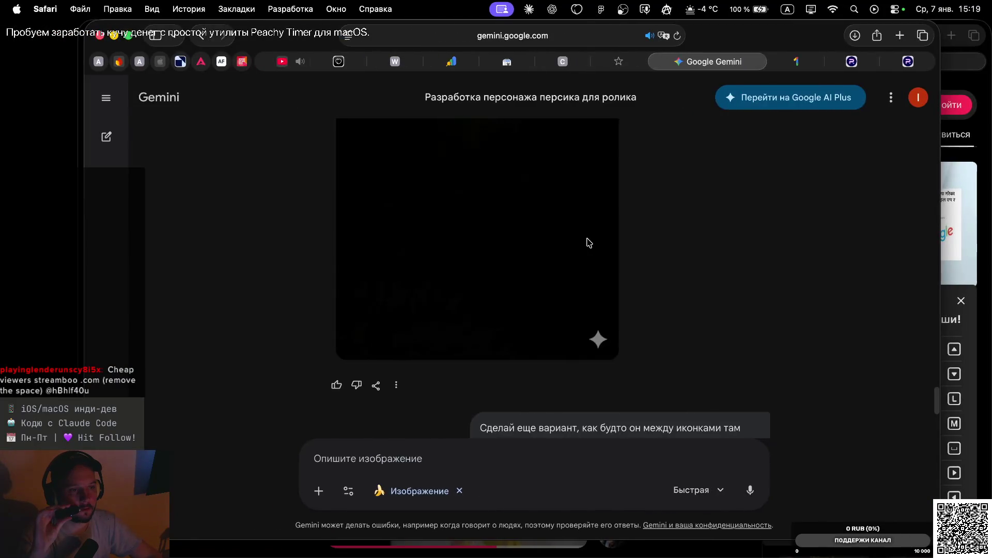
key(ctrl+Left)
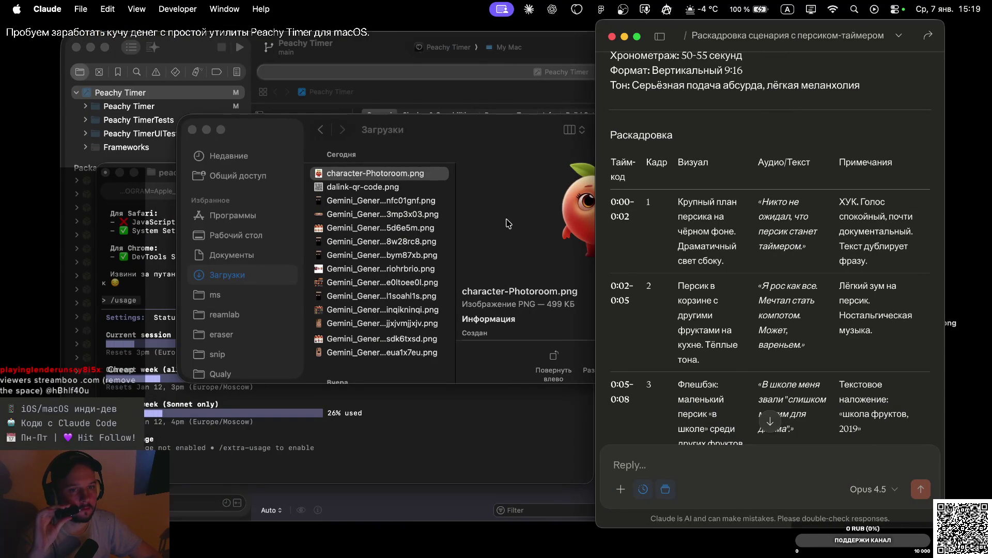
click(336, 328)
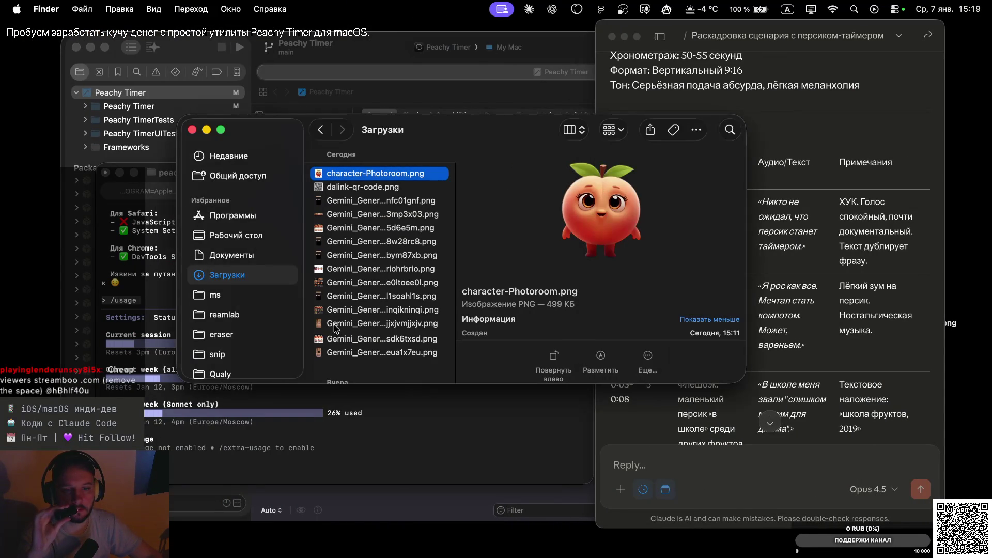
Preview the Gemini images in Downloads through Gemini_Generated_Image_87xbym87xbym87xb.png, then return to Figma.
scroll(335, 239, up, 1)
click(333, 241)
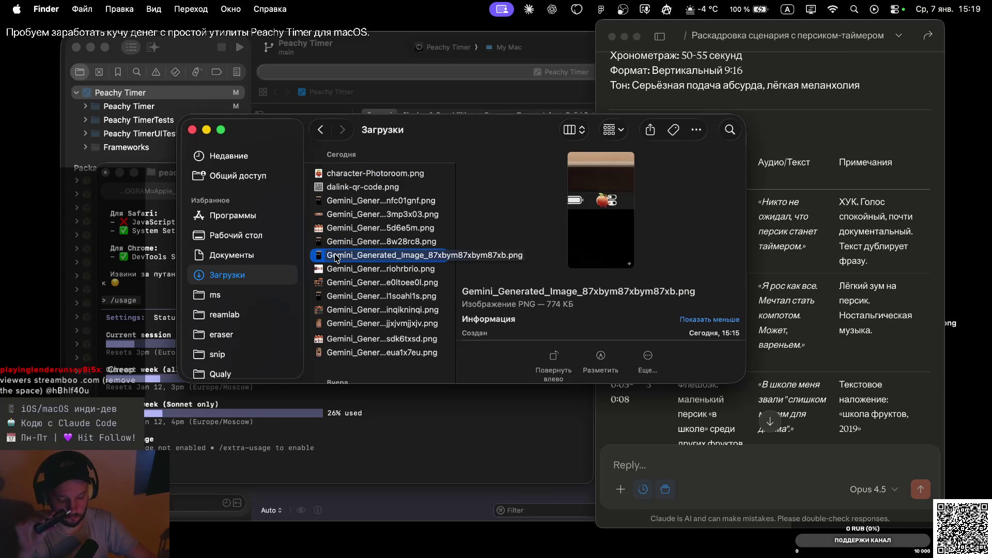
key(Down)
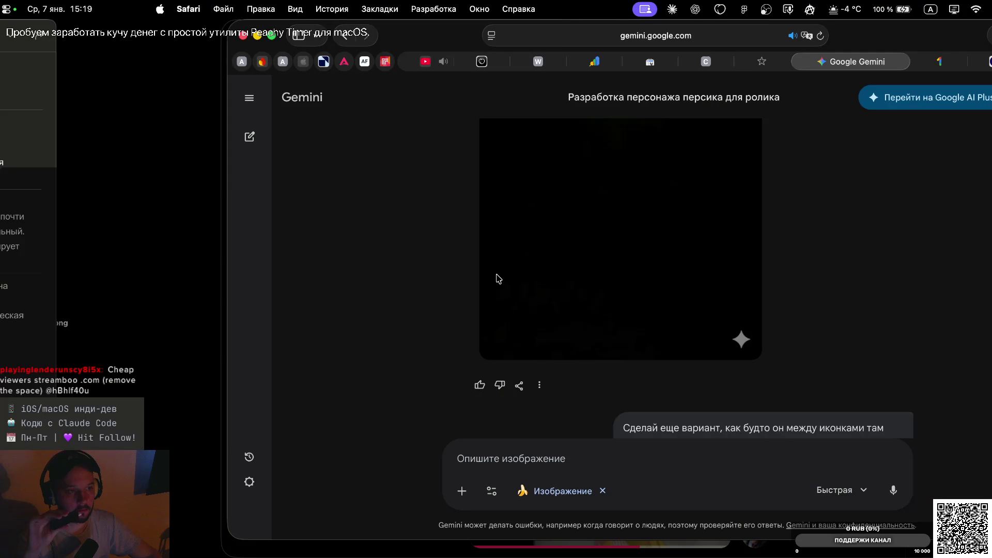
key(super+Tab)
scroll(641, 247, right, 3)
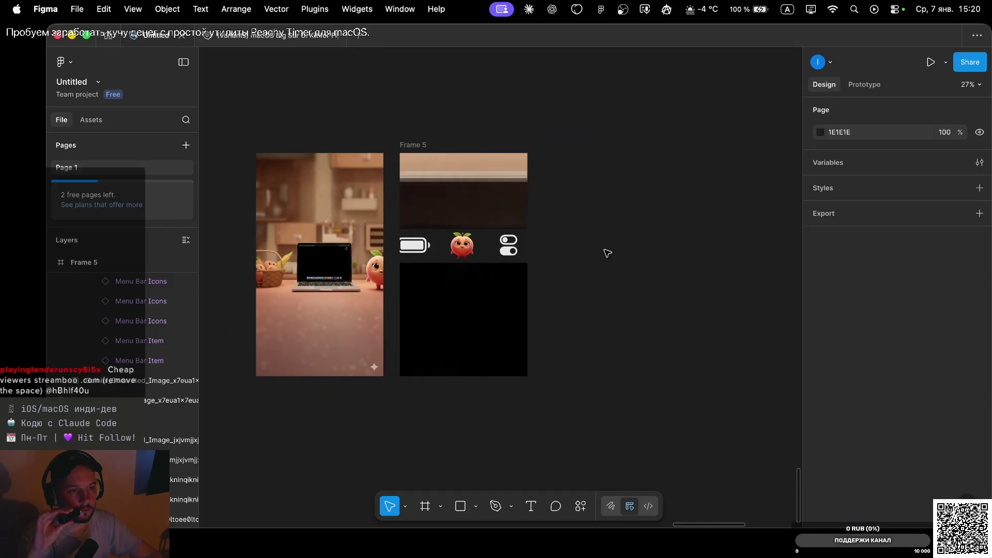
Move the Gemini peach image to the right of Frame 5 and compare it with the Gemini chat.
drag(508, 276, 622, 253)
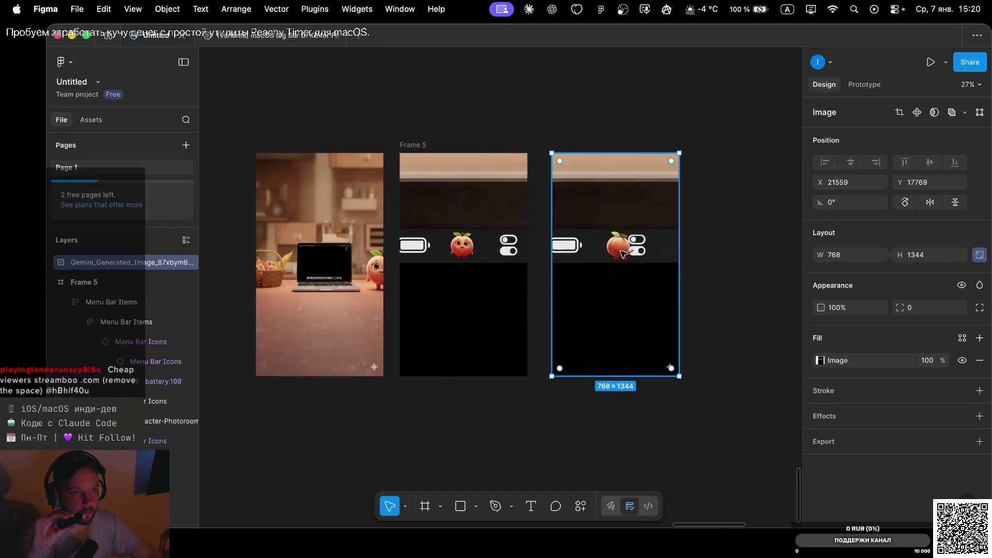
scroll(557, 266, up, 5)
scroll(557, 266, down, 3)
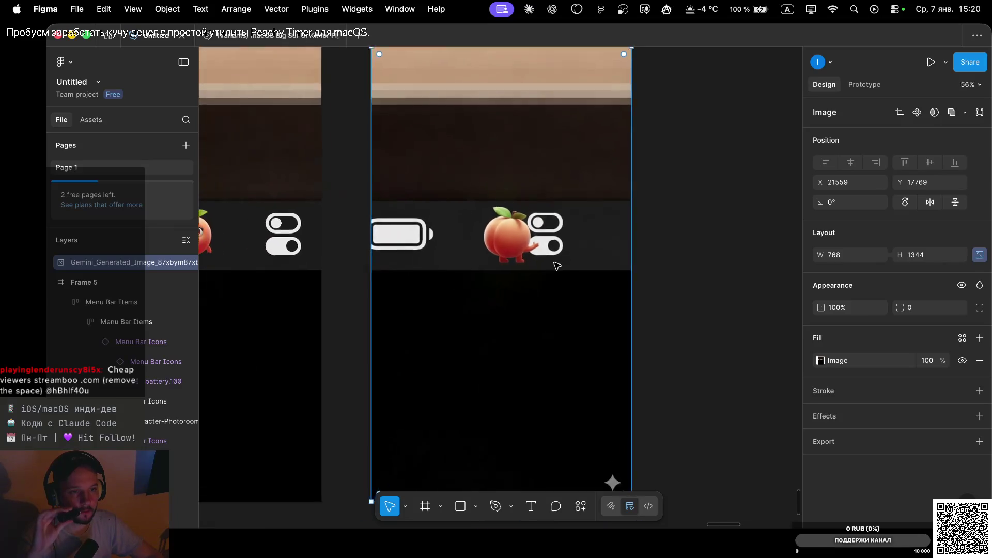
scroll(542, 266, down, 2)
scroll(536, 259, up, 1)
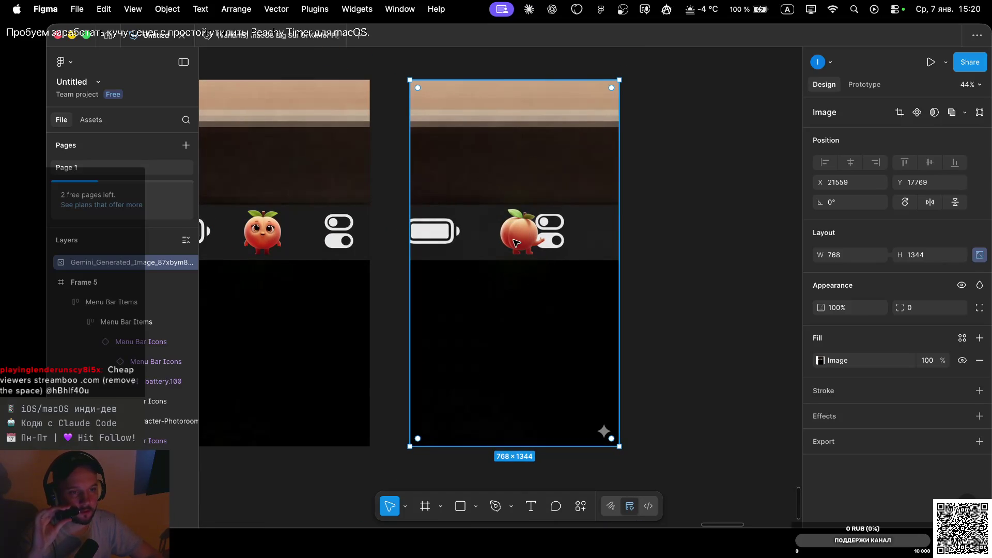
key(ctrl+Left)
key(ctrl+Right)
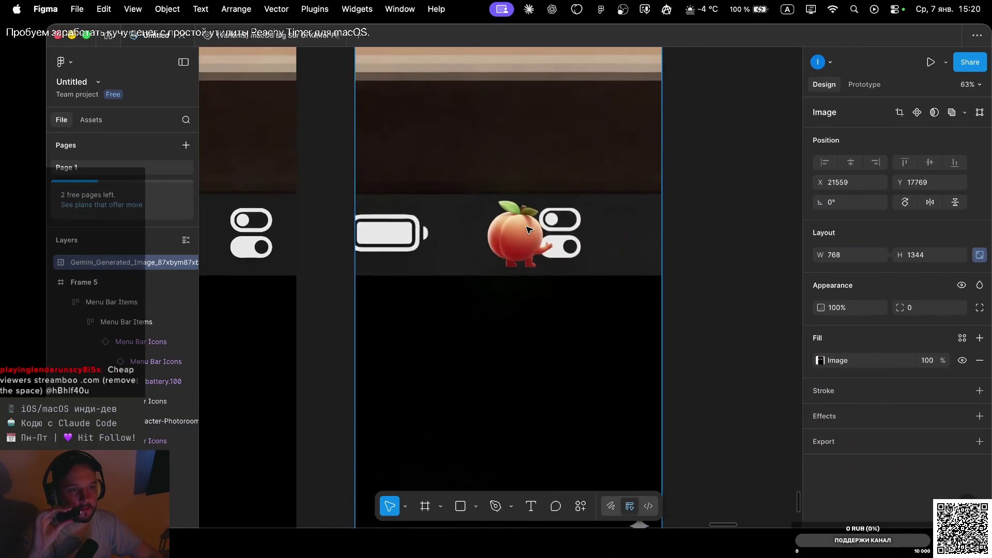
scroll(527, 229, down, 2)
key(ctrl+Right)
key(ctrl+Right)
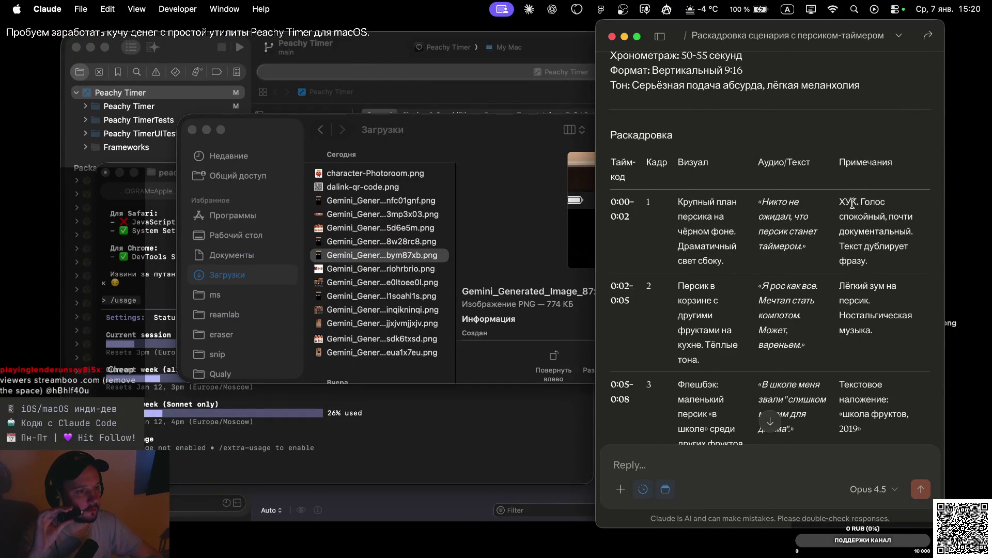
key(ctrl+Right)
key(ctrl+Right)
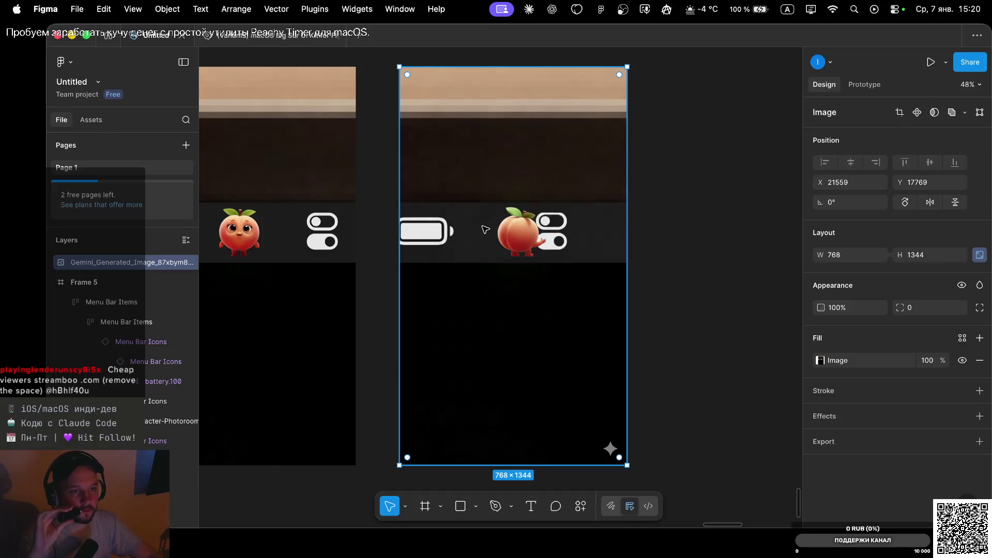
scroll(493, 229, left, 5)
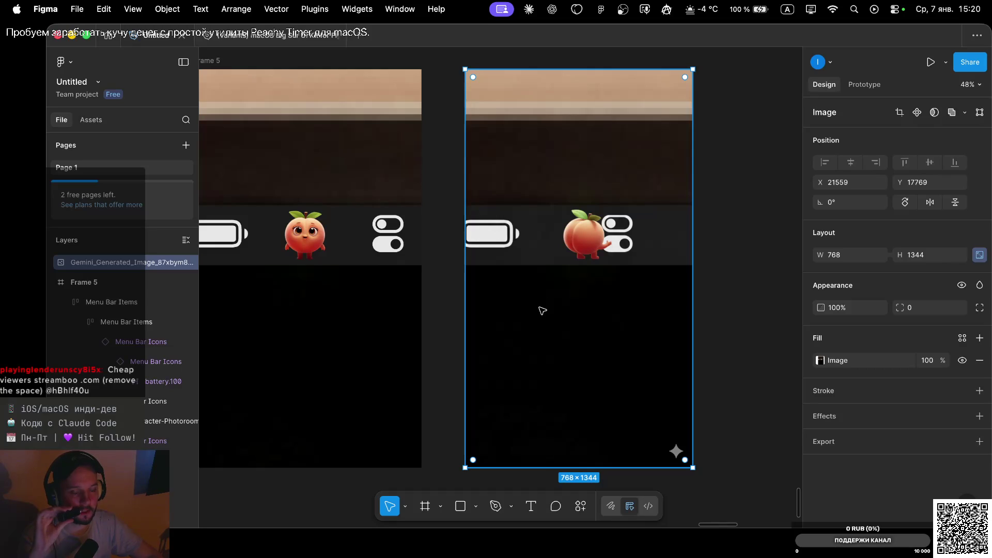
scroll(550, 317, down, 3)
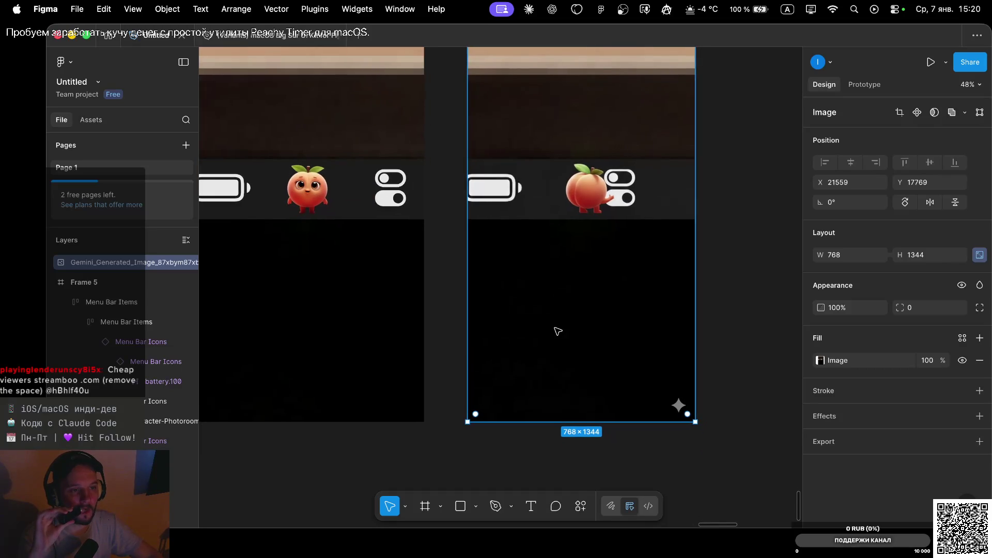
scroll(576, 310, up, 4)
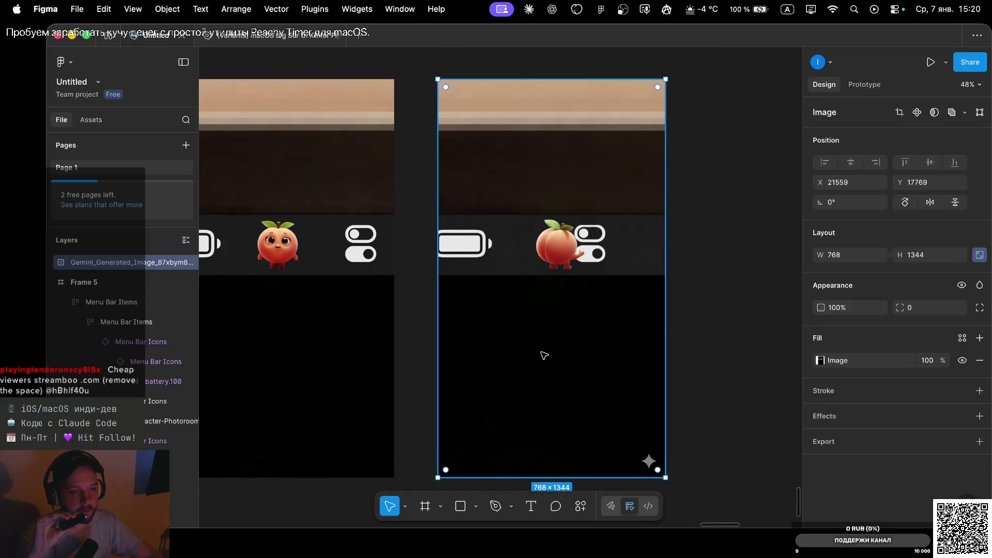
Pull out and cancel a Peachy Timer countdown, then reset UserDefaults and restart the app.
drag(576, 12, 566, 275)
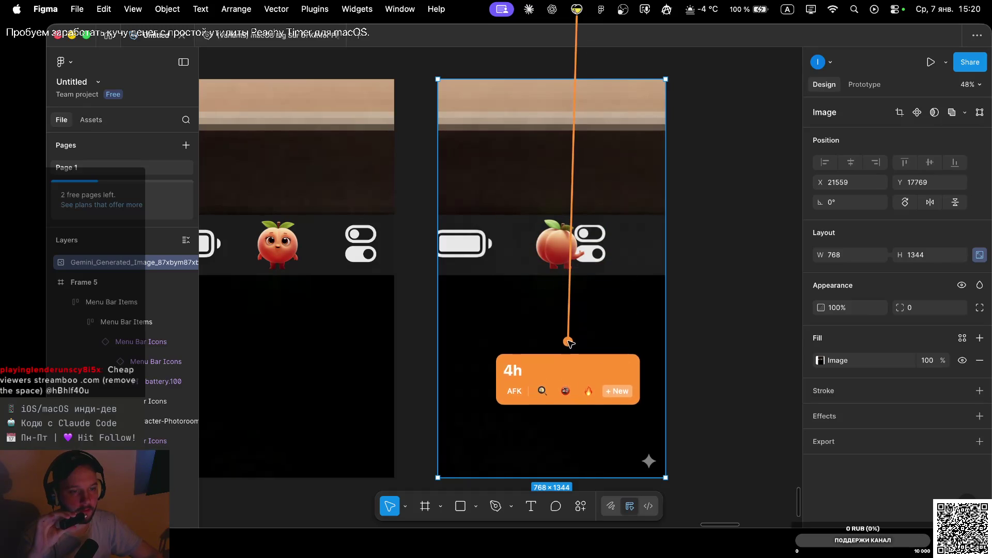
drag(566, 276, 576, 9)
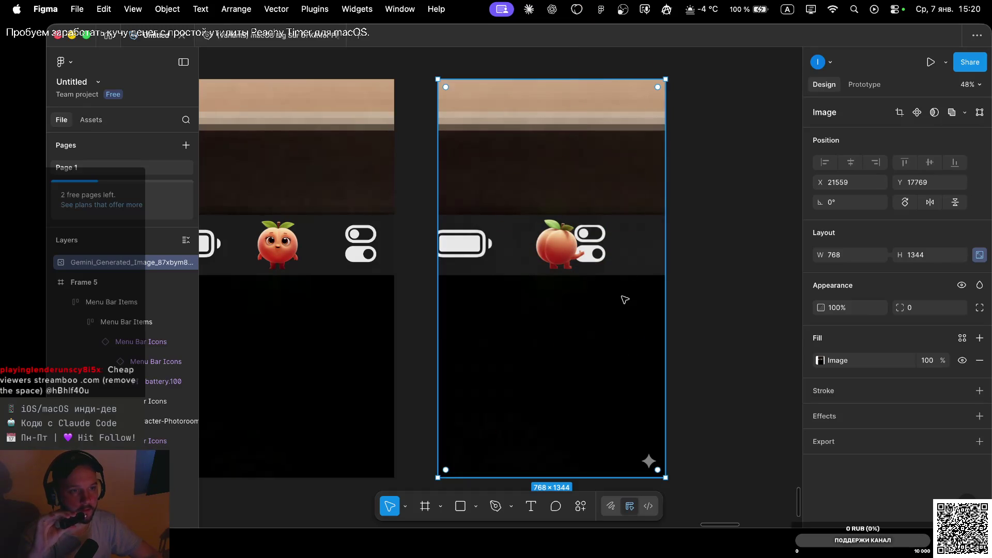
key(ctrl+Left)
key(ctrl+Left)
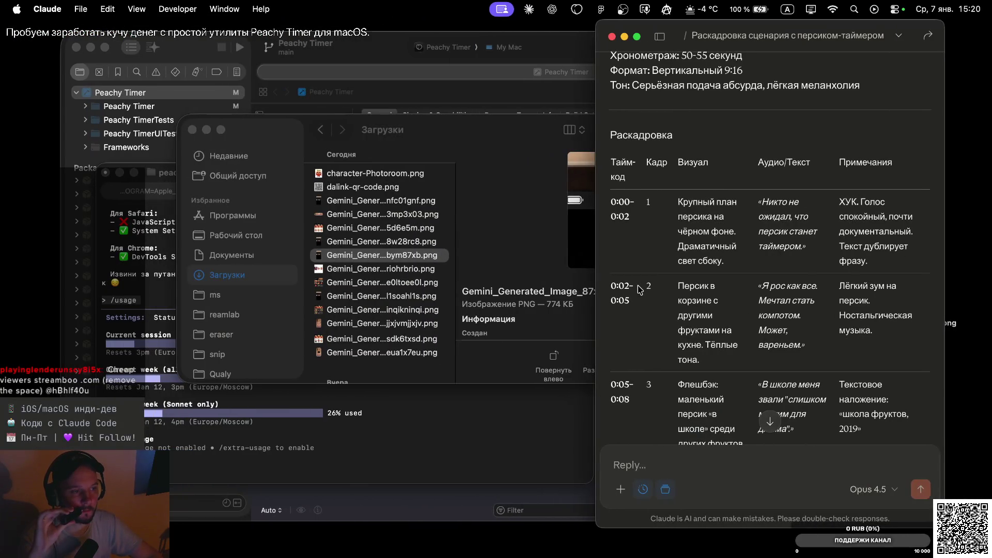
key(ctrl+Right)
key(ctrl+Right)
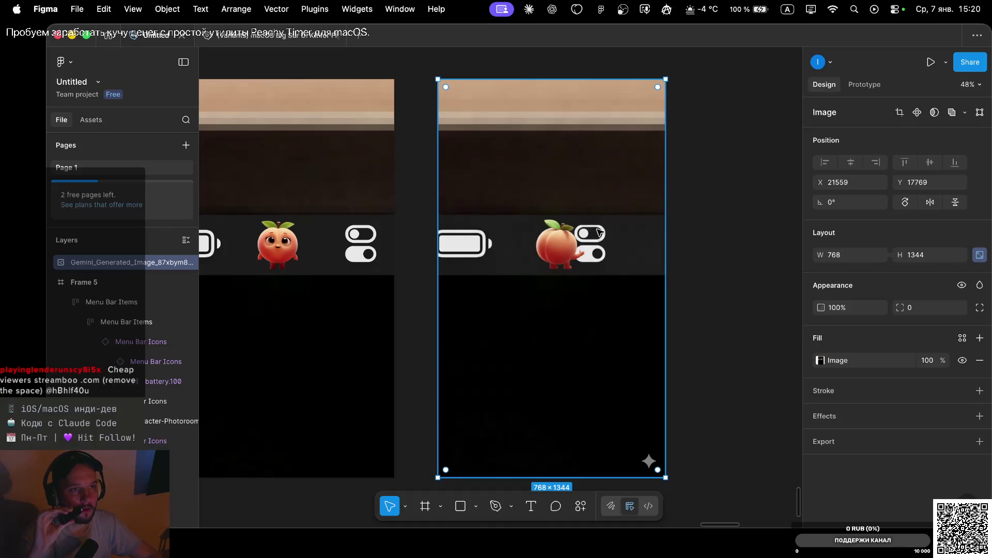
click(576, 8)
click(600, 46)
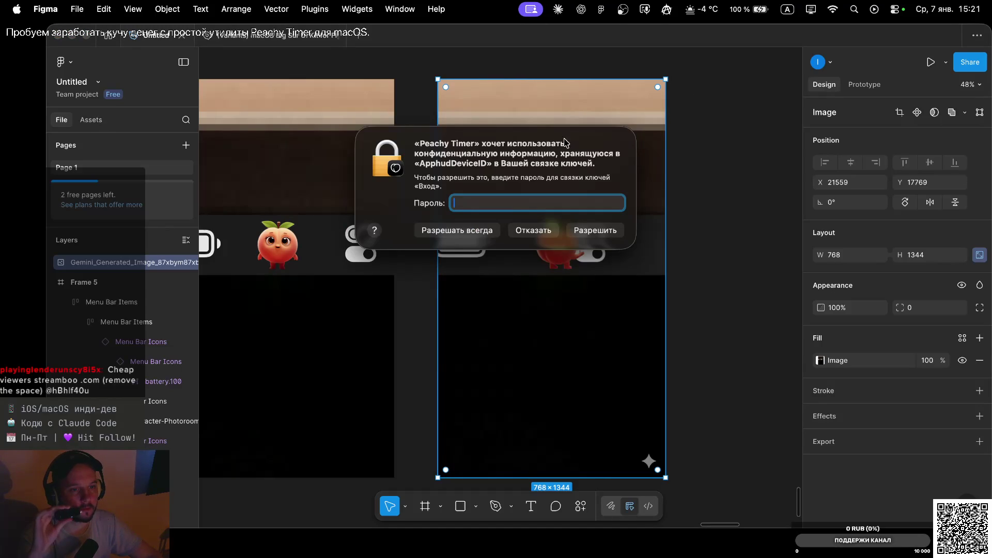
Deny the keychain access request and pull out, then cancel, a test timer.
click(528, 237)
drag(501, 9, 502, 119)
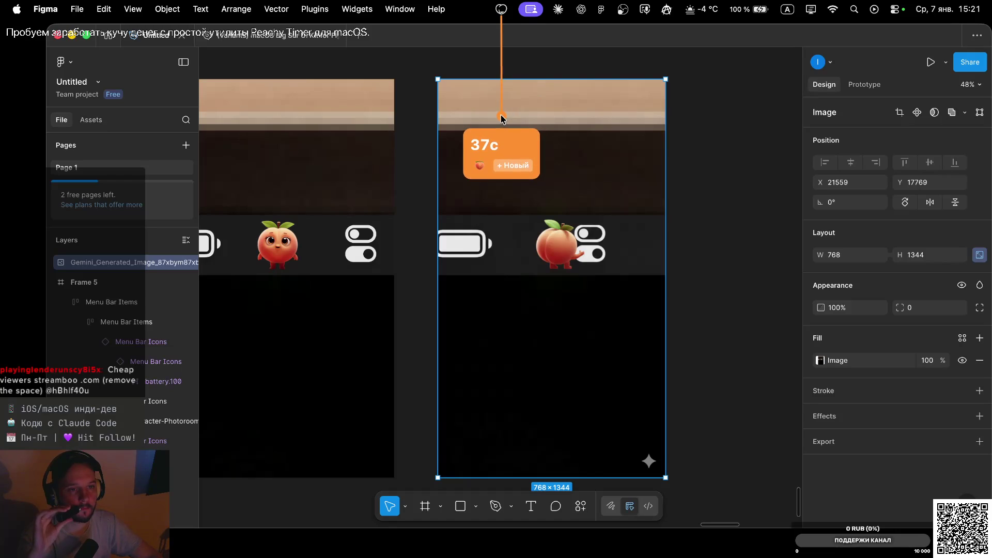
drag(502, 119, 495, 5)
Open the Peachy Timer Pro window from the menu twice and try Восстановить покупки (restore purchases).
click(503, 11)
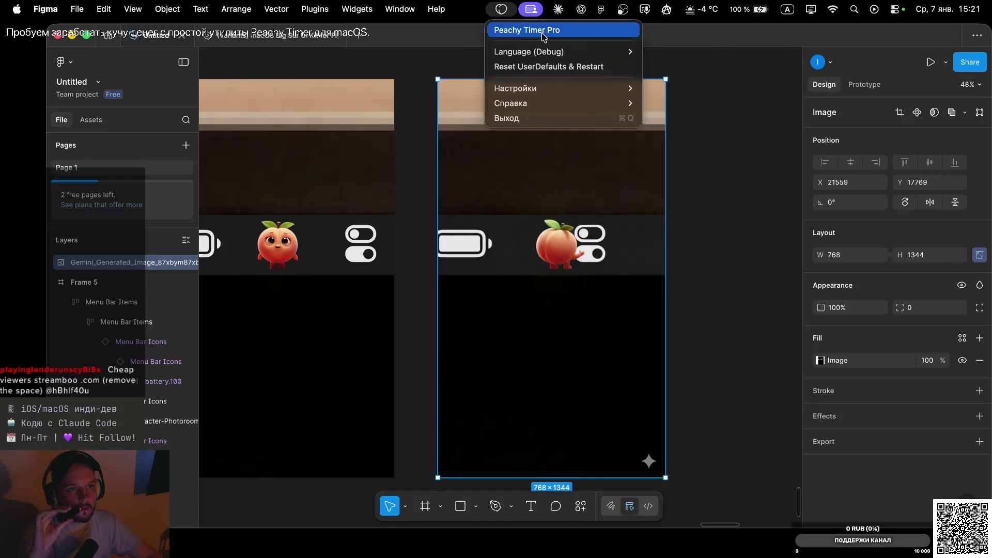
mouse_move(635, 91)
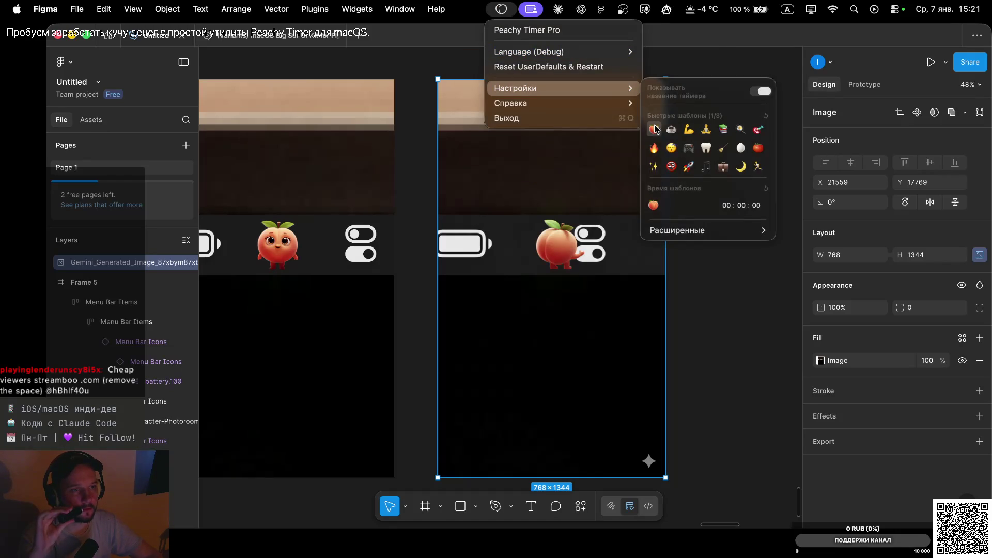
click(654, 129)
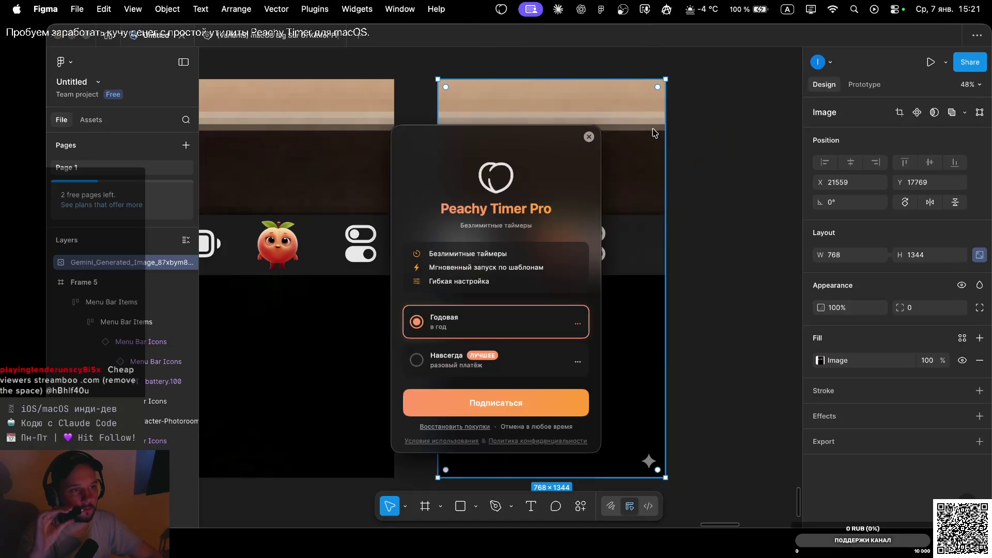
click(589, 137)
click(502, 12)
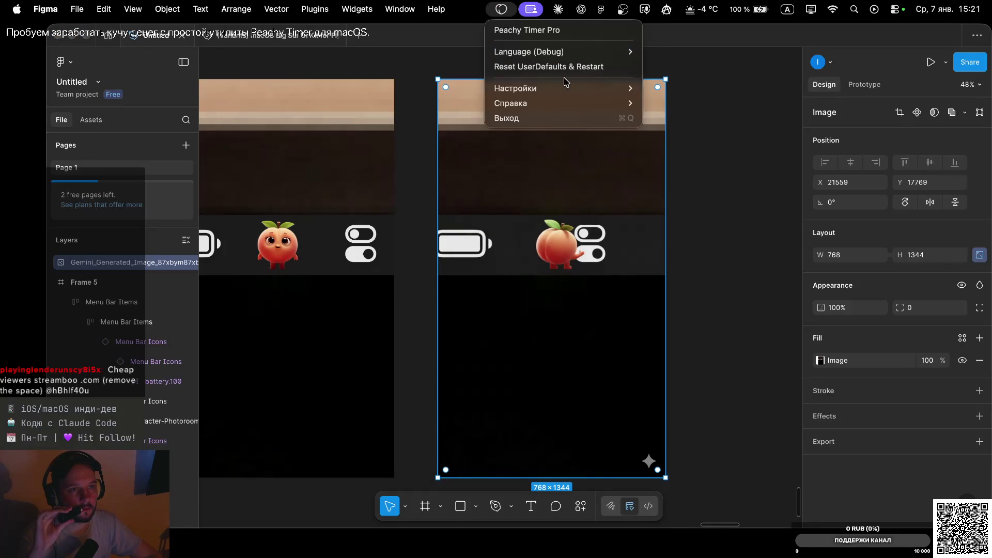
mouse_move(590, 92)
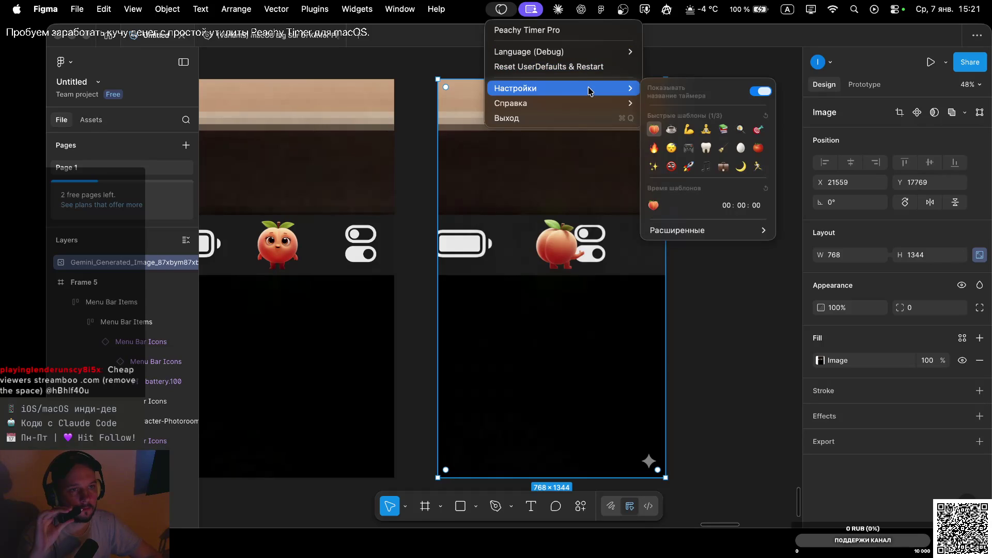
click(549, 30)
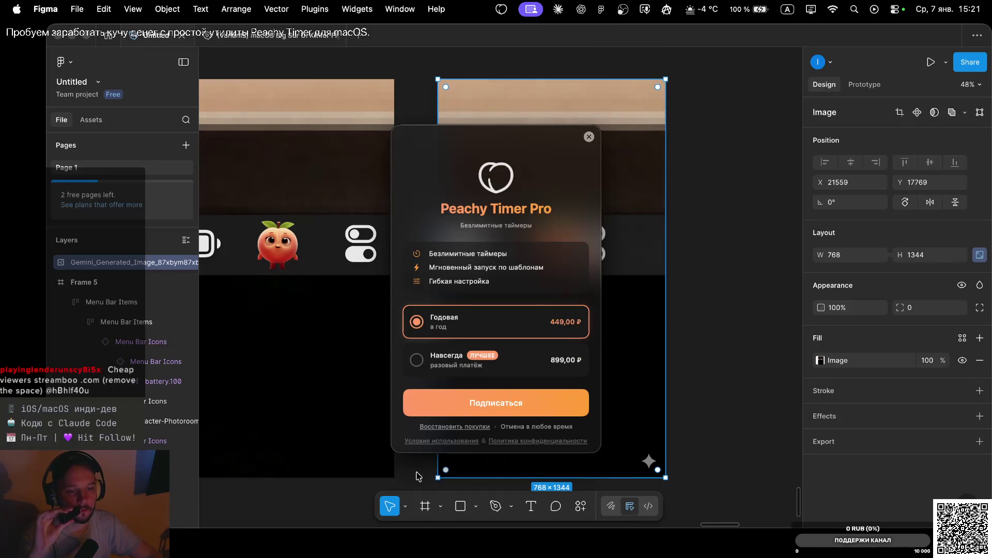
click(434, 427)
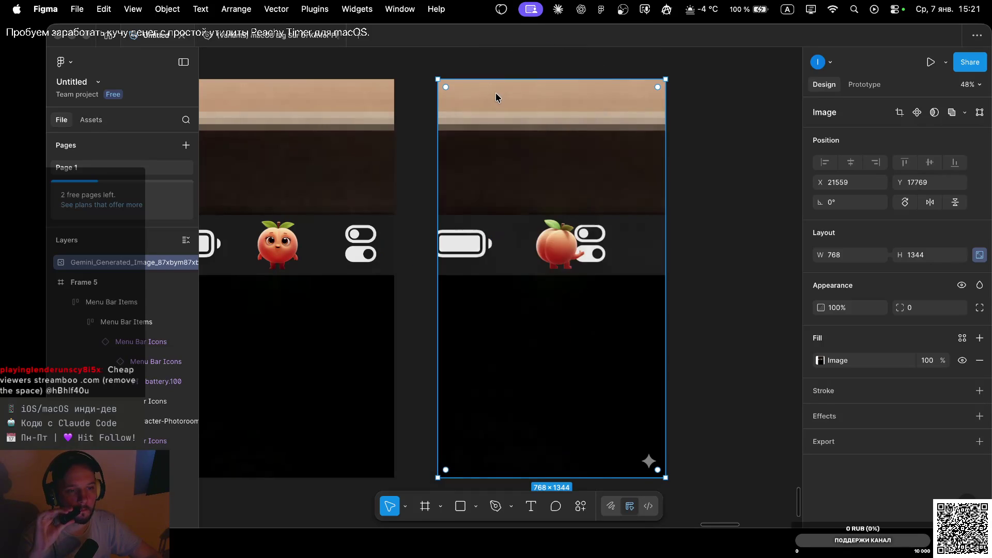
Lower the Figma window to expose the desktop and draft a 55-second timer.
click(501, 10)
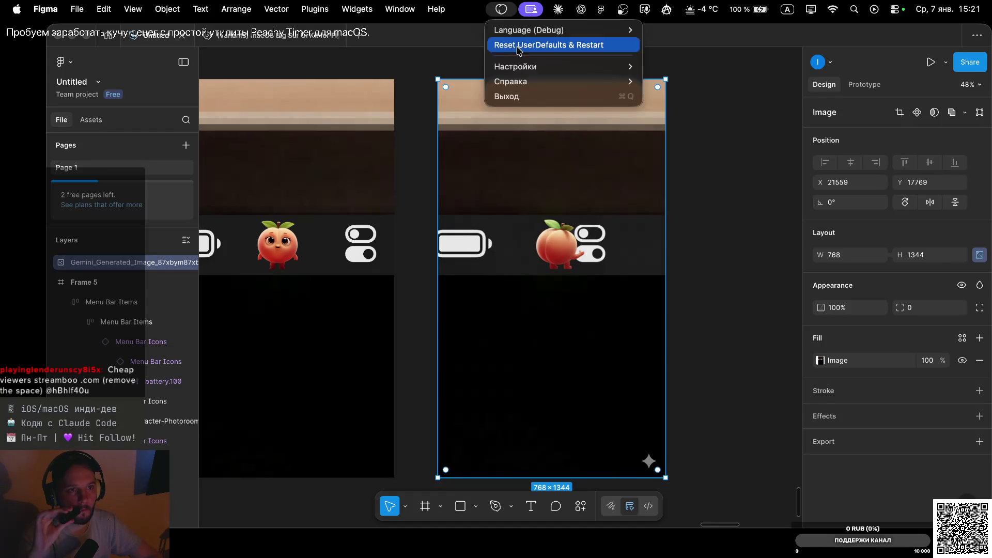
mouse_move(524, 67)
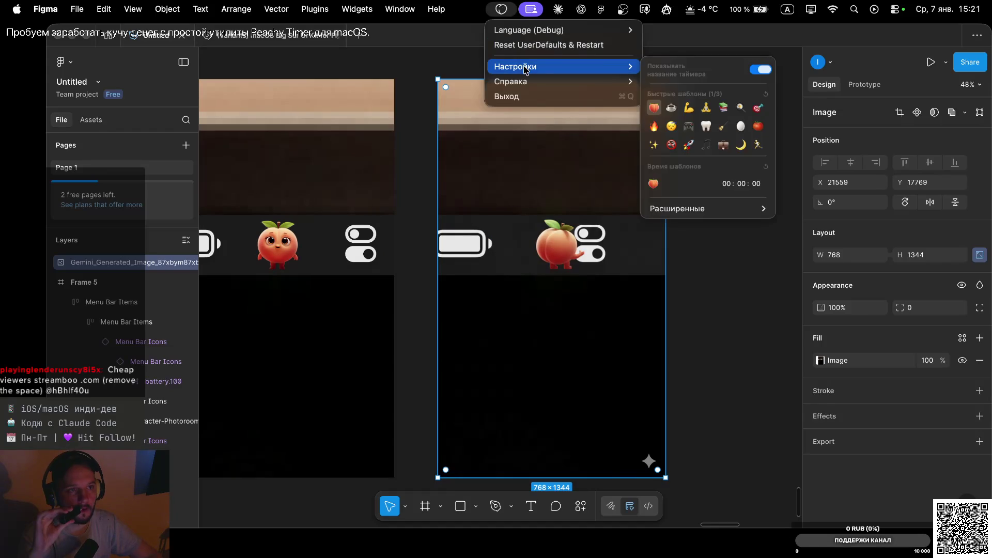
click(501, 9)
mouse_move(501, 9)
mouse_down()
mouse_move(498, 427)
mouse_move(507, 293)
mouse_move(499, 6)
mouse_up()
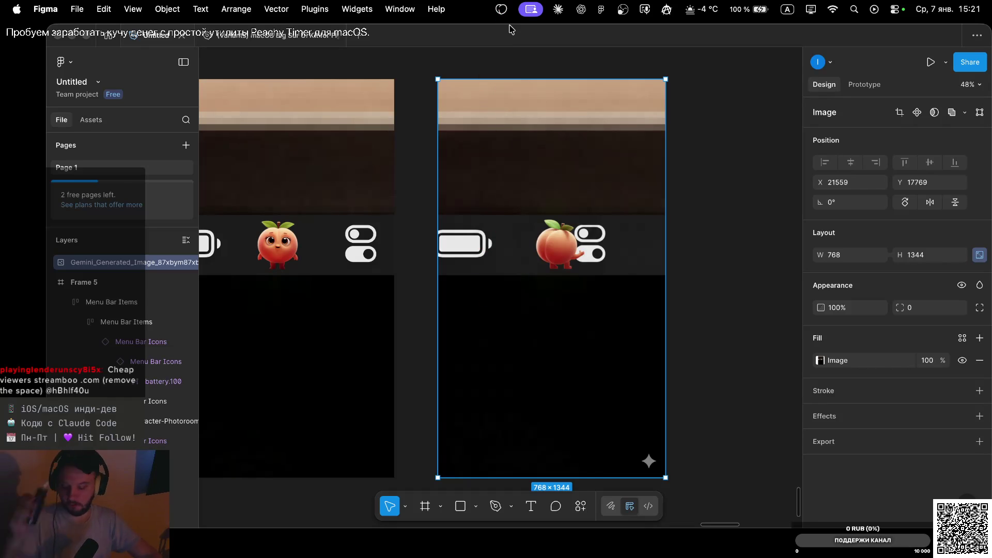
drag(562, 42, 551, 363)
drag(501, 10, 499, 165)
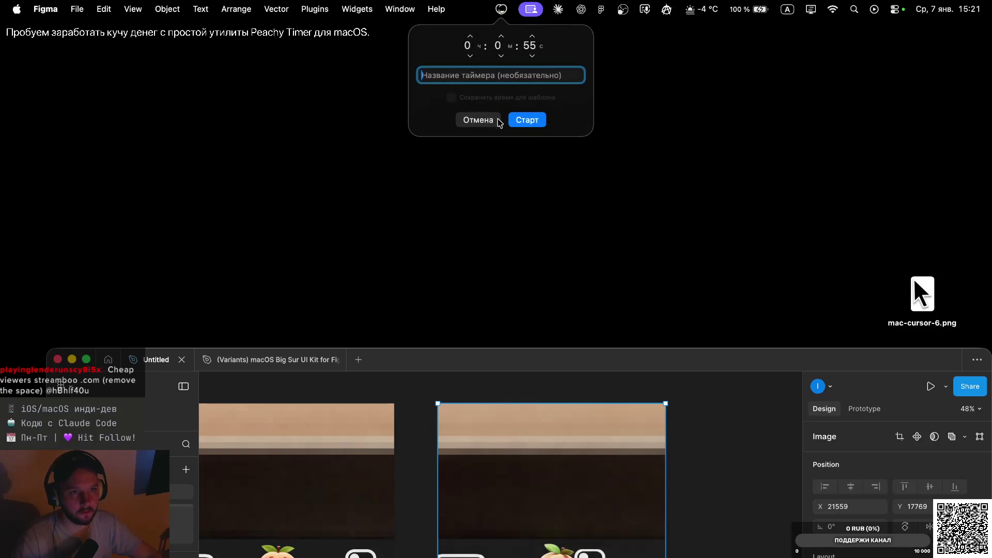
click(487, 120)
key(super+shift+5)
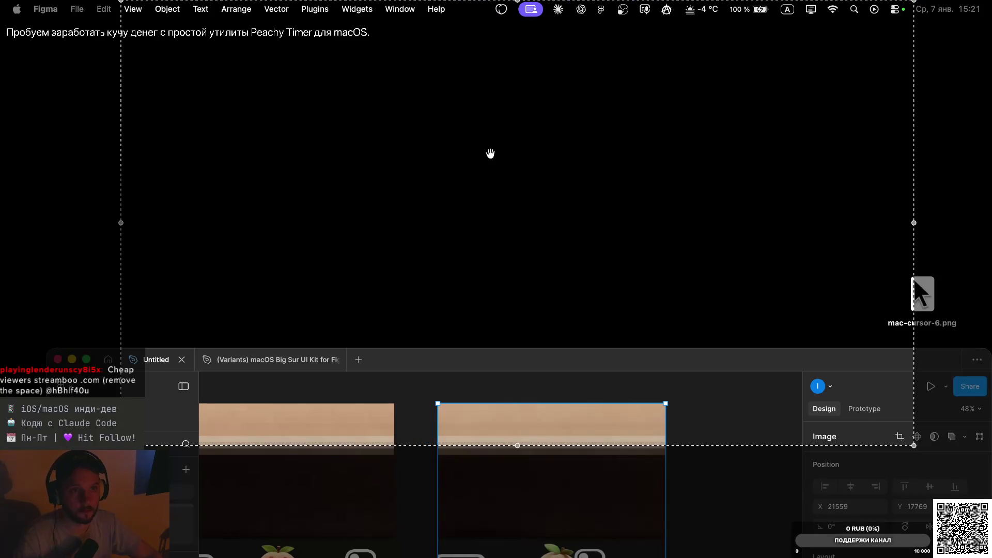
key(Escape)
mouse_move(501, 9)
mouse_down()
mouse_move(498, 169)
mouse_move(505, 153)
mouse_up()
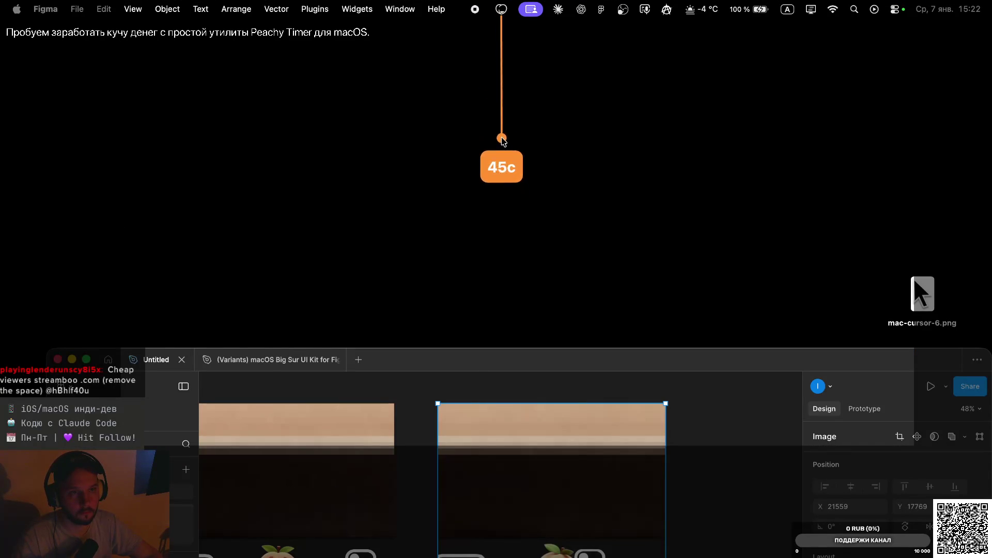
drag(505, 154, 498, 148)
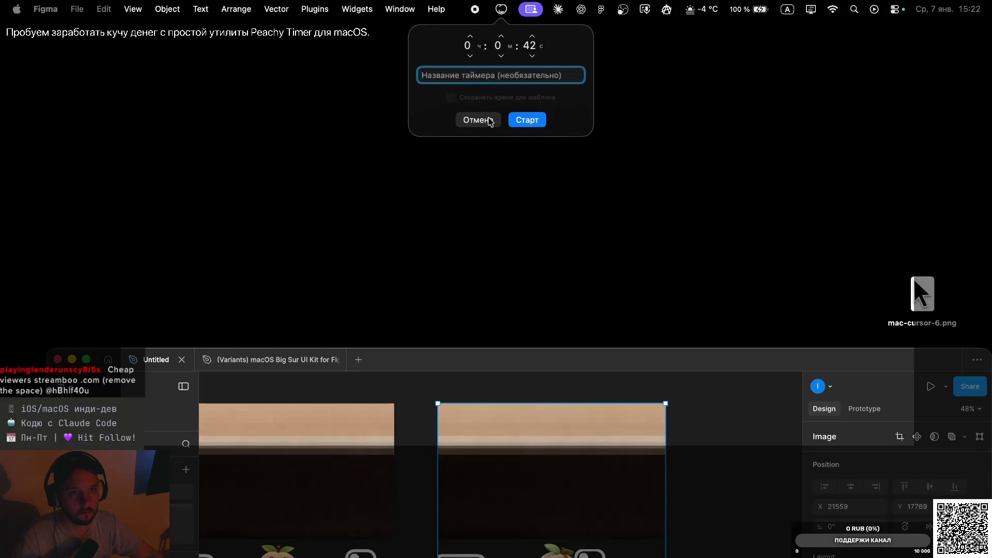
click(489, 120)
click(501, 9)
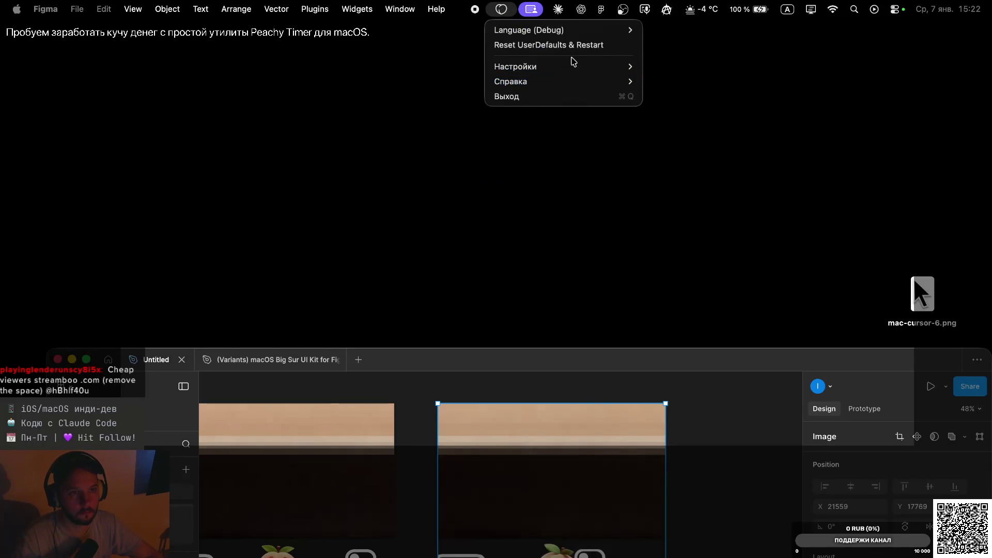
mouse_move(593, 66)
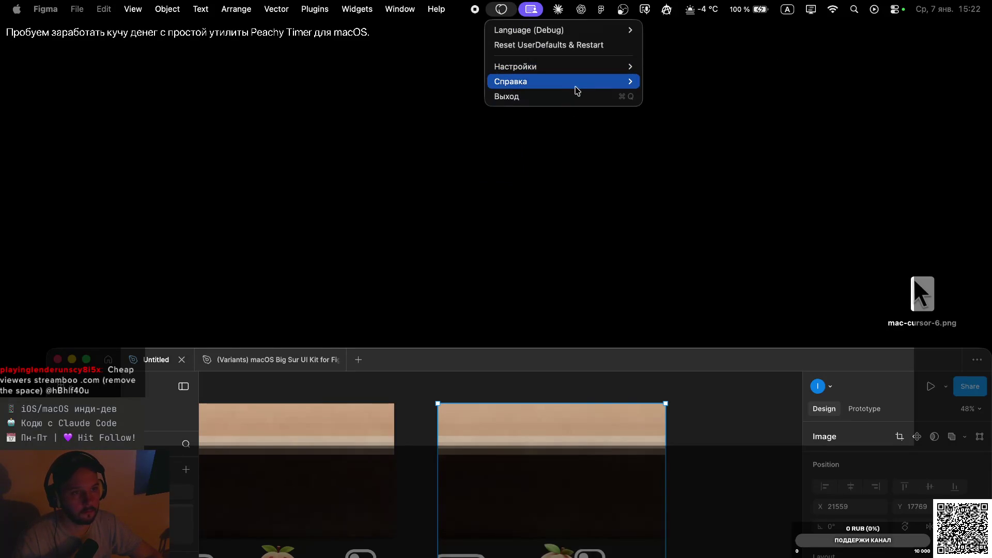
mouse_move(710, 169)
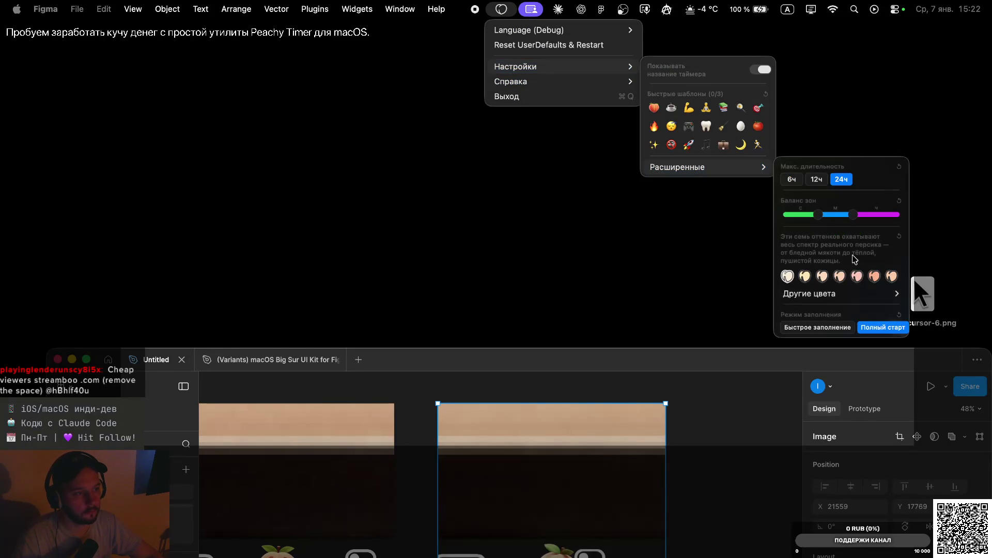
drag(497, 6, 500, 107)
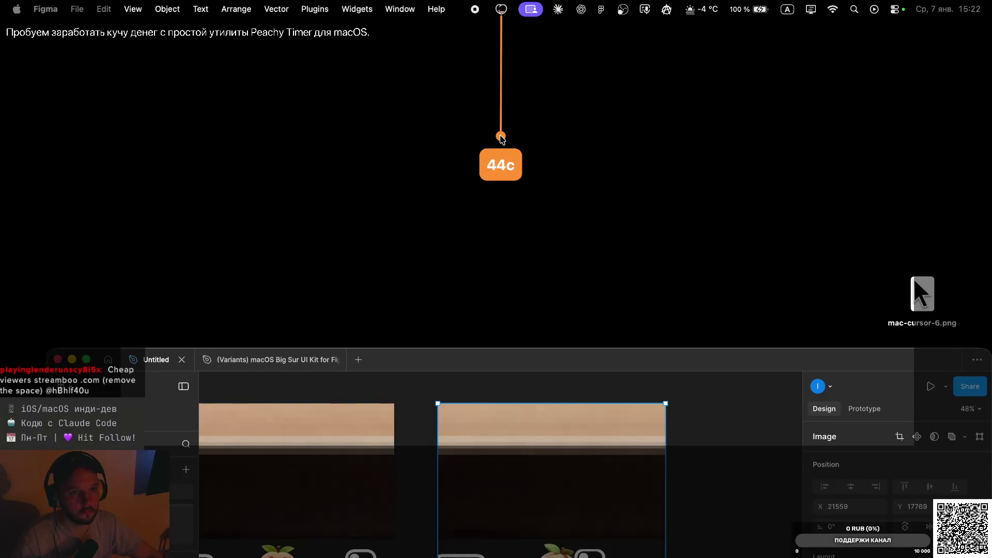
drag(500, 107, 501, 136)
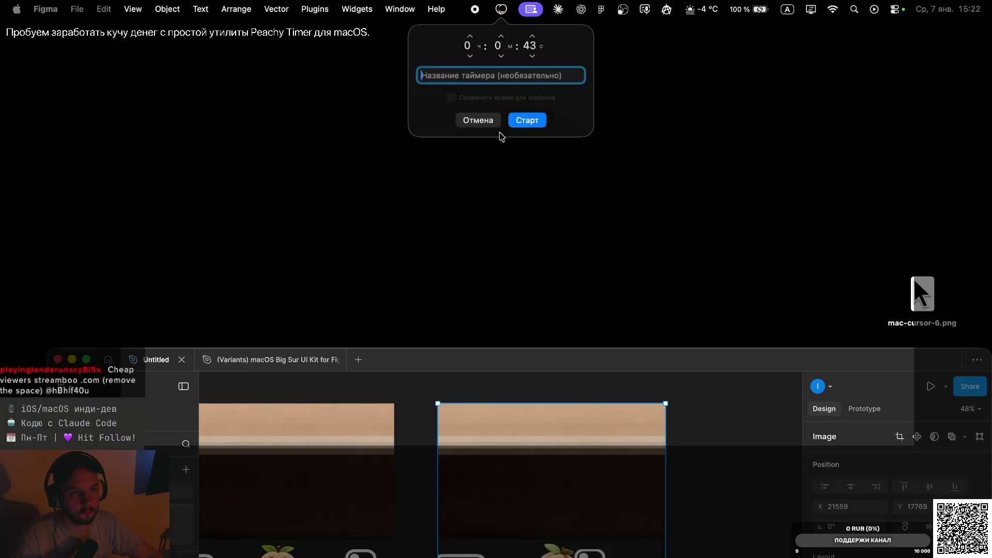
click(483, 119)
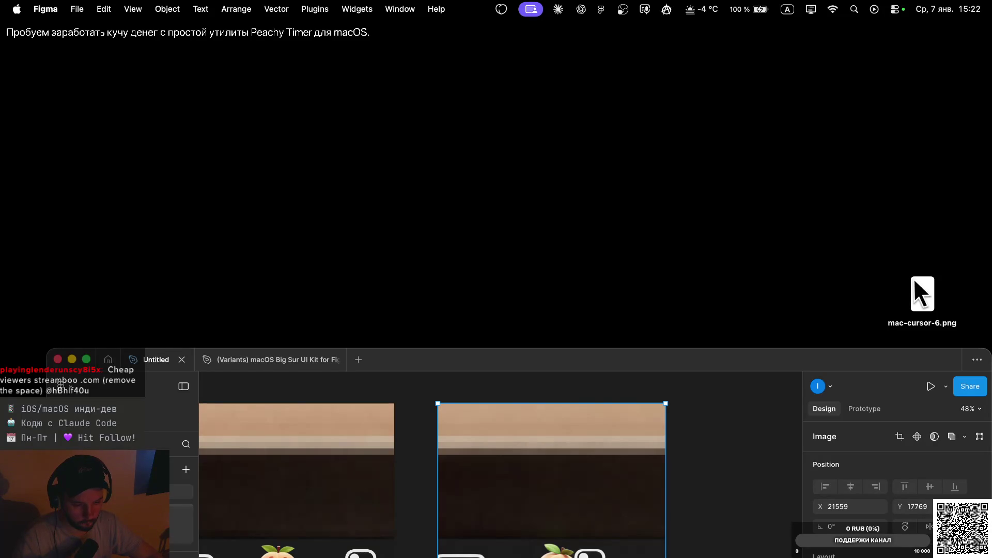
Move the Figma window back to the top and duplicate the peach image to the right.
key(ctrl+Left)
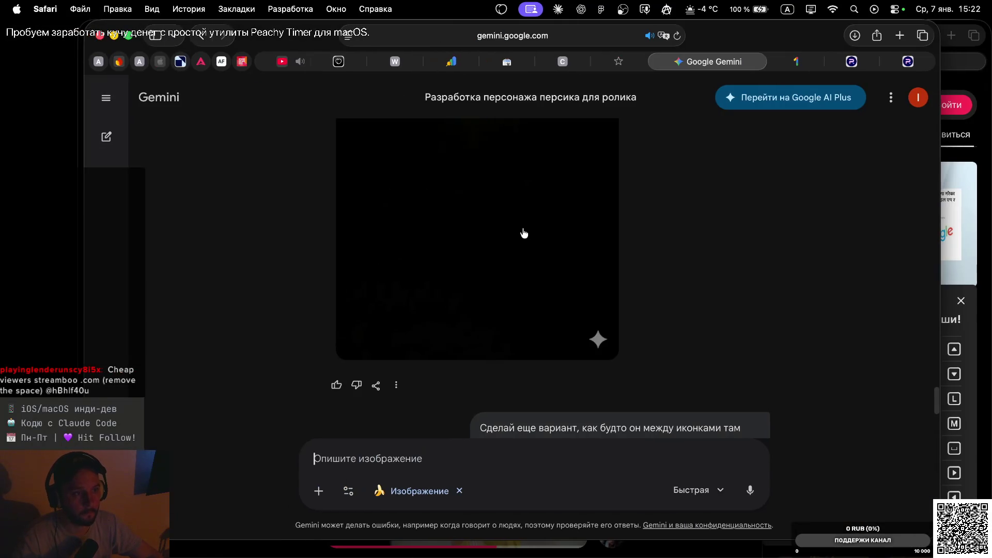
key(ctrl+Right)
drag(553, 365, 550, 41)
click(726, 272)
ctrl+scroll(721, 266, down, 5)
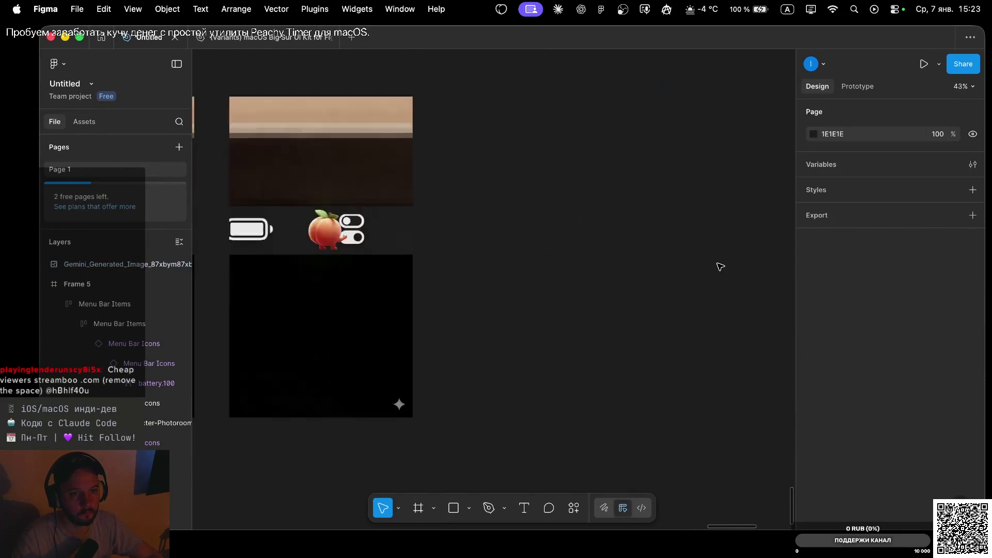
click(493, 256)
alt+drag(470, 268, 610, 266)
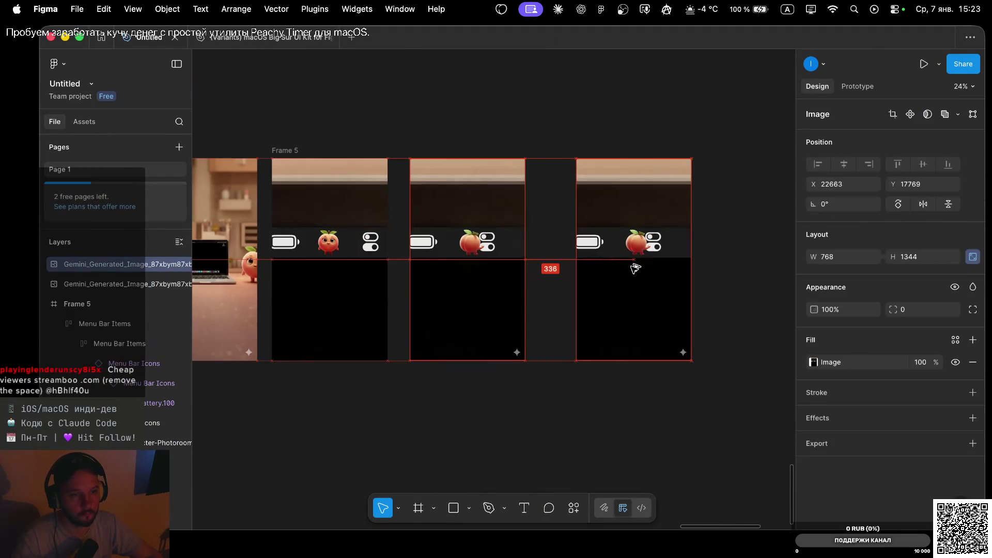
Show the desktop briefly, then bring the Figma window back into view.
scroll(608, 266, down, 3)
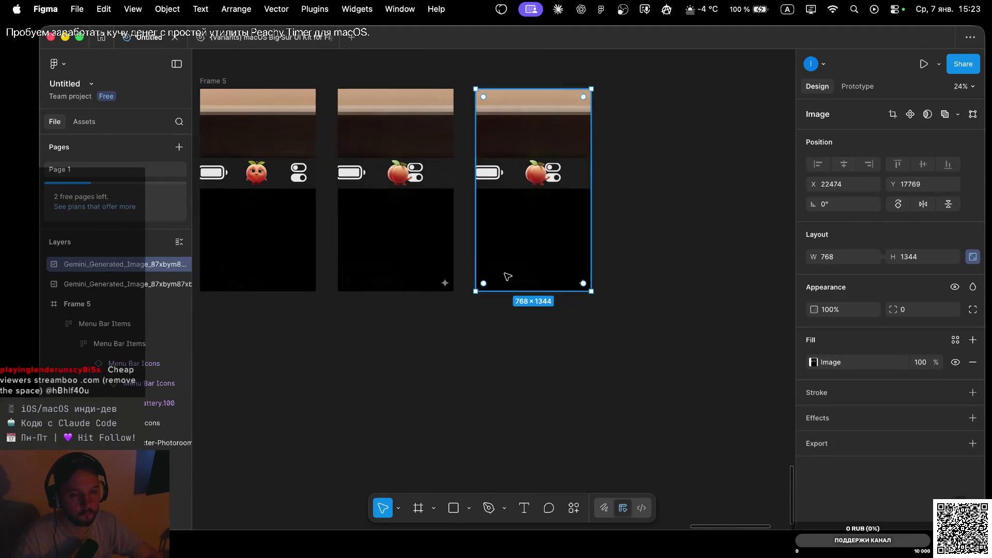
key(super+Tab)
key(super+Tab)
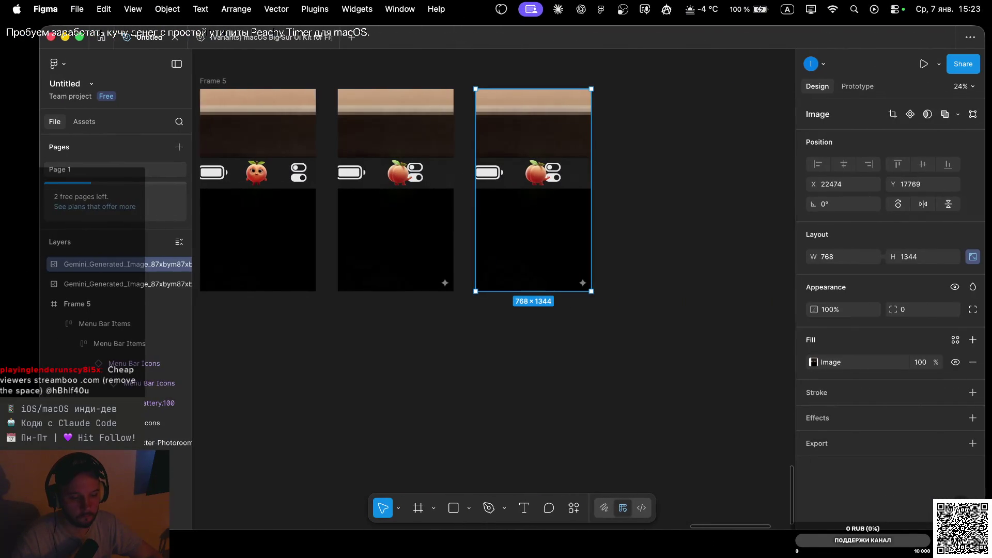
key(F11)
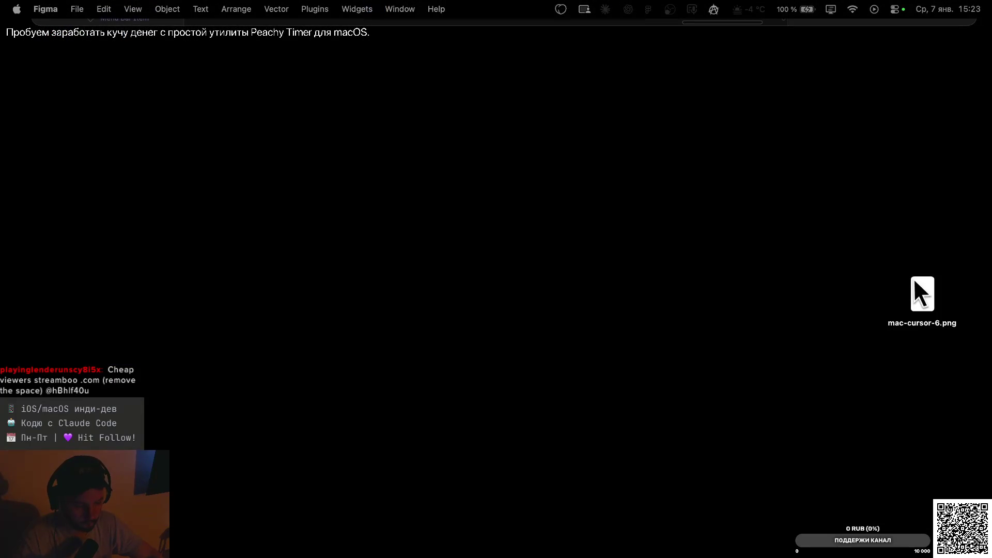
click(483, 331)
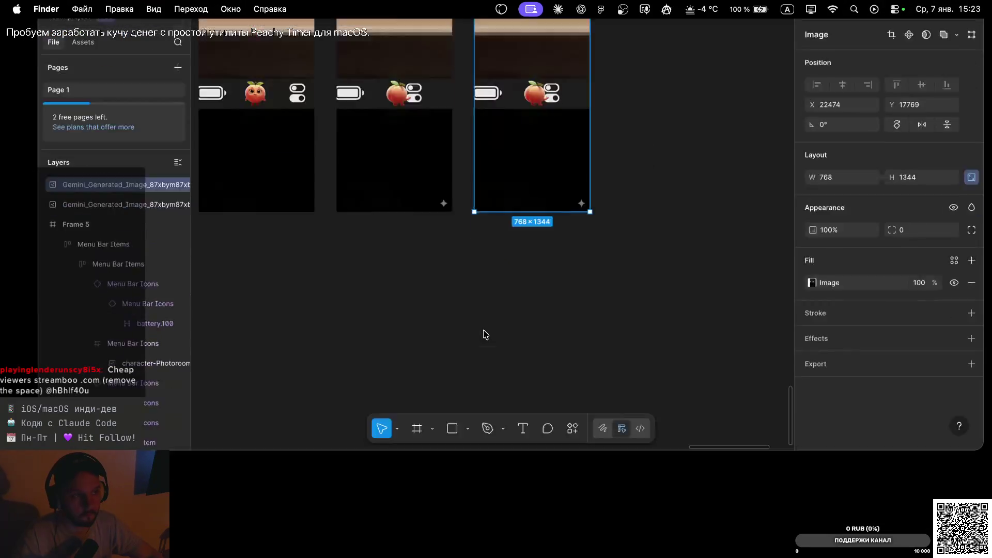
Undo an accidental mac-cursor image fill and paste the timer screenshot onto the canvas.
drag(525, 206, 526, 205)
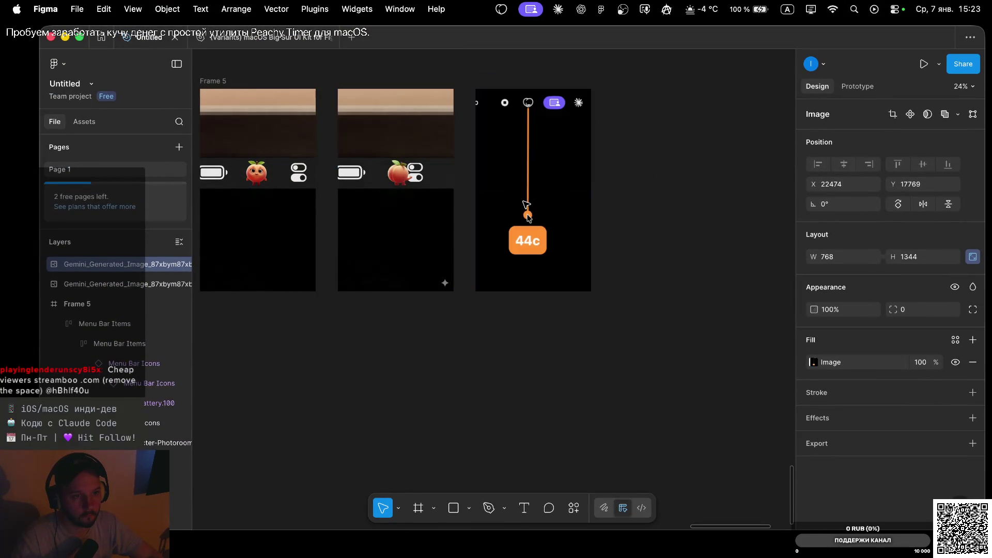
drag(532, 159, 534, 246)
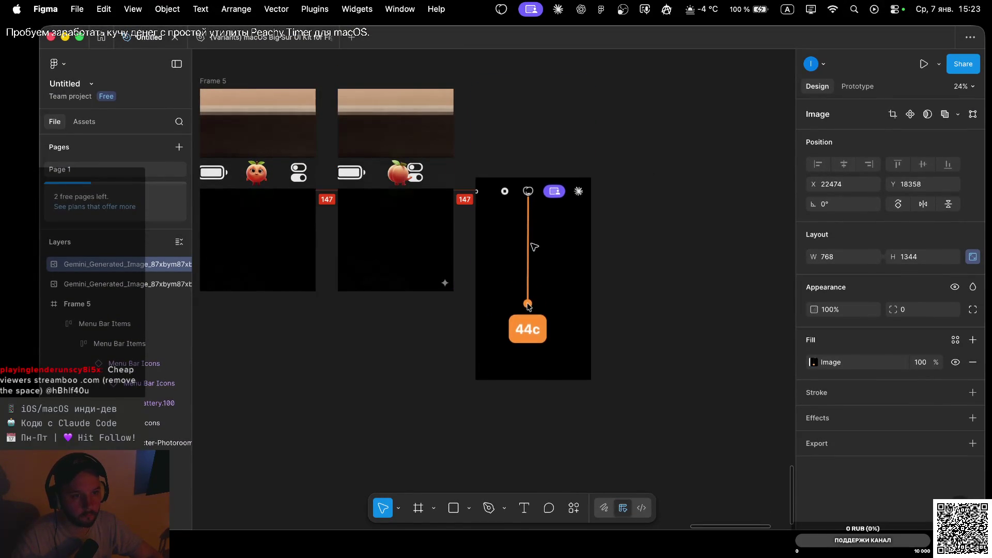
key(super+z)
key(super+z)
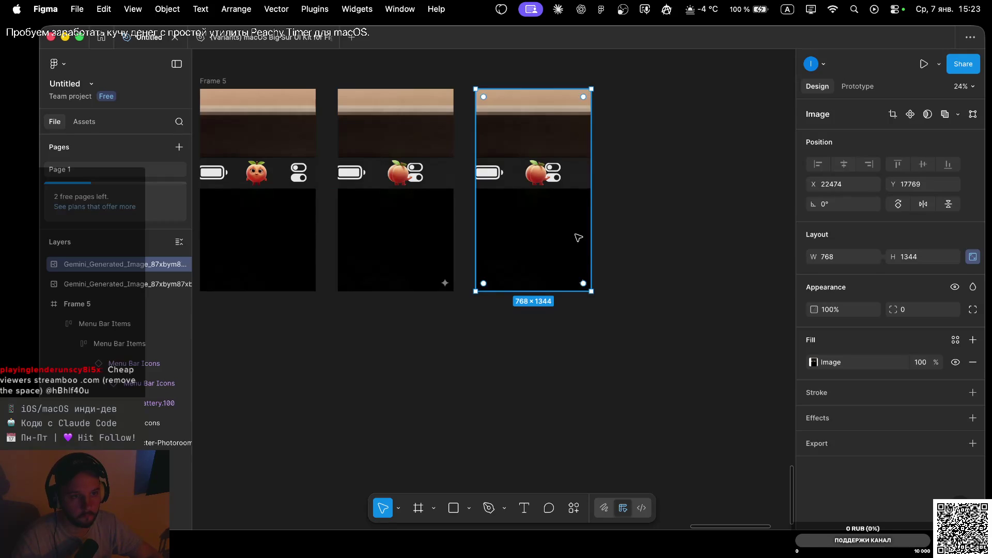
click(641, 226)
key(super+v)
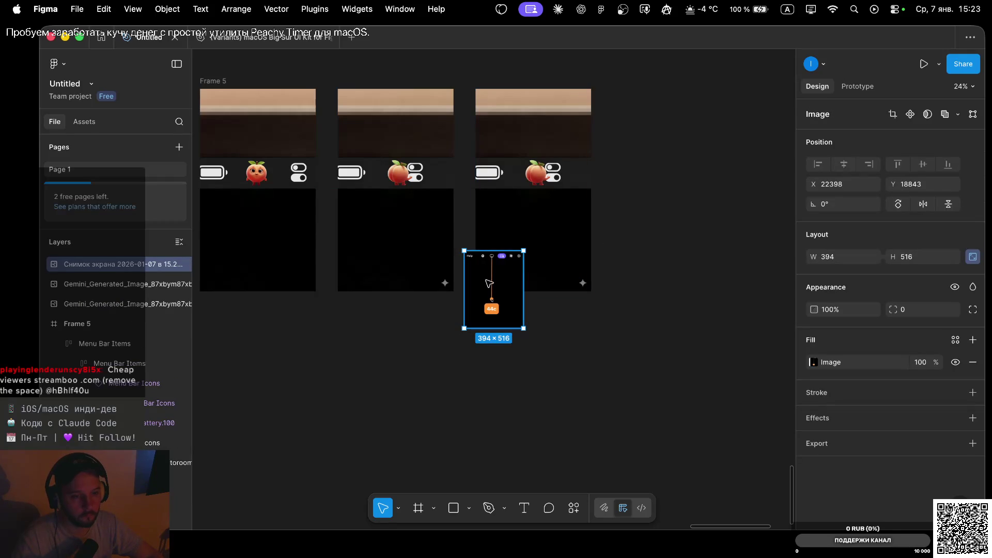
scroll(495, 279, up, 3)
scroll(517, 272, up, 3)
scroll(542, 268, up, 2)
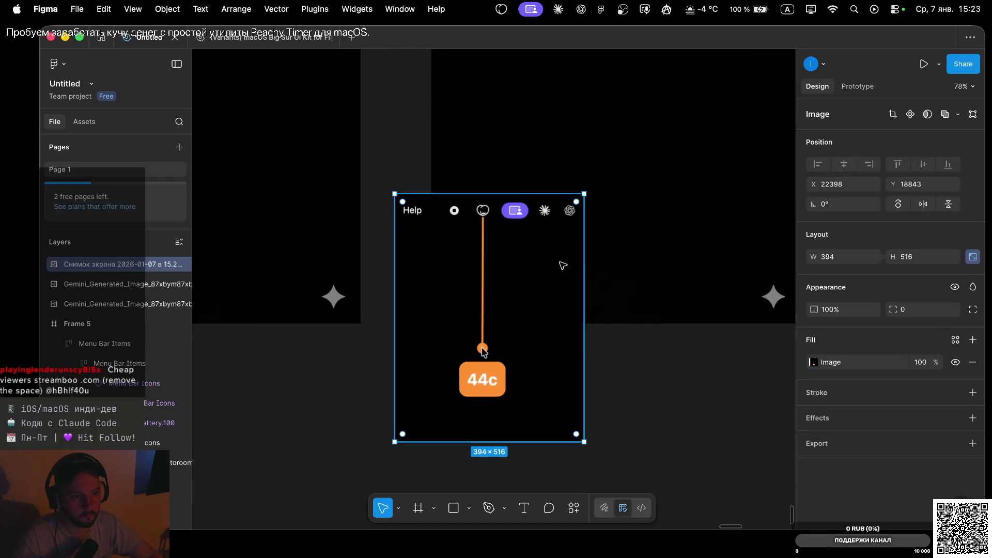
Crop the screenshot's right, left and bottom edges down to the orange timer strip.
drag(584, 260, 508, 271)
drag(393, 257, 454, 257)
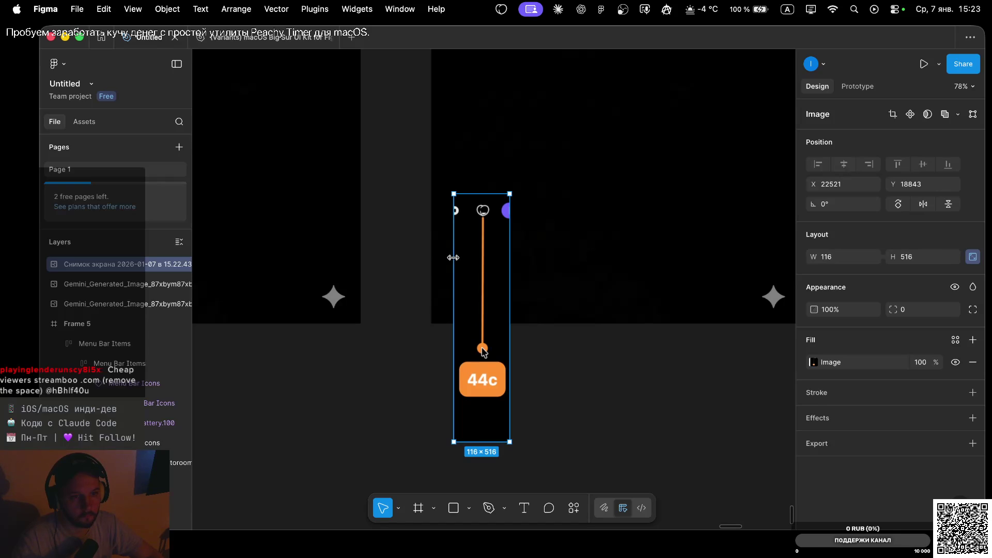
scroll(491, 198, down, 5)
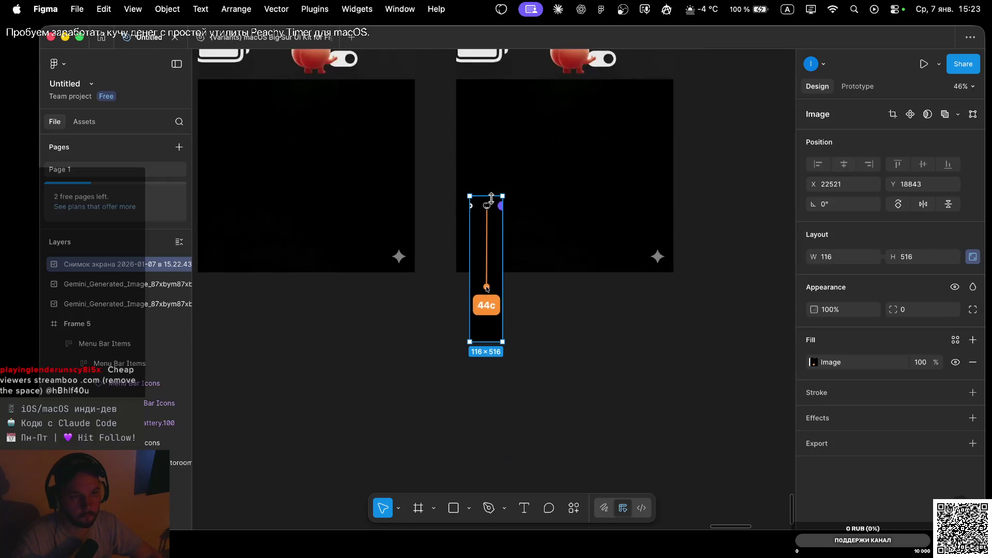
scroll(491, 199, up, 4)
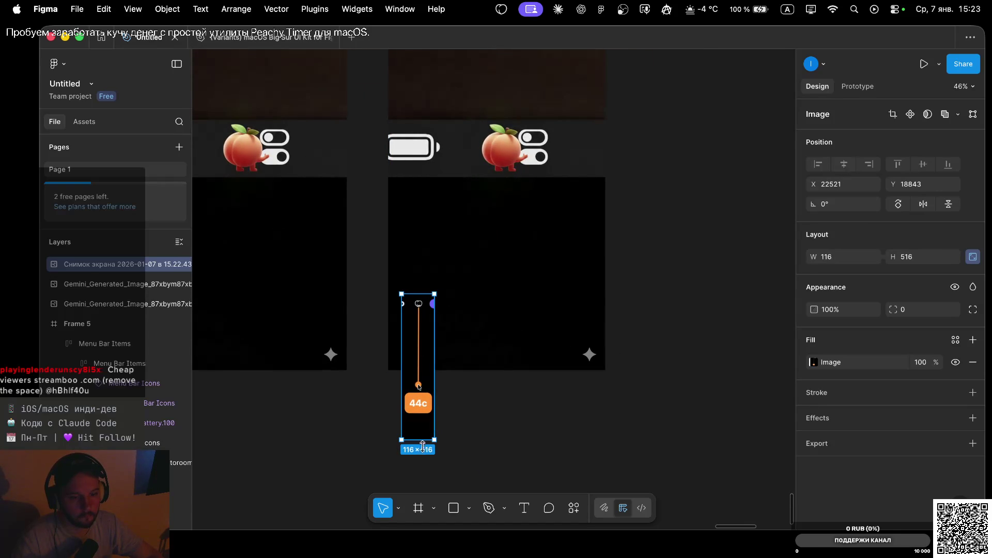
drag(421, 439, 421, 420)
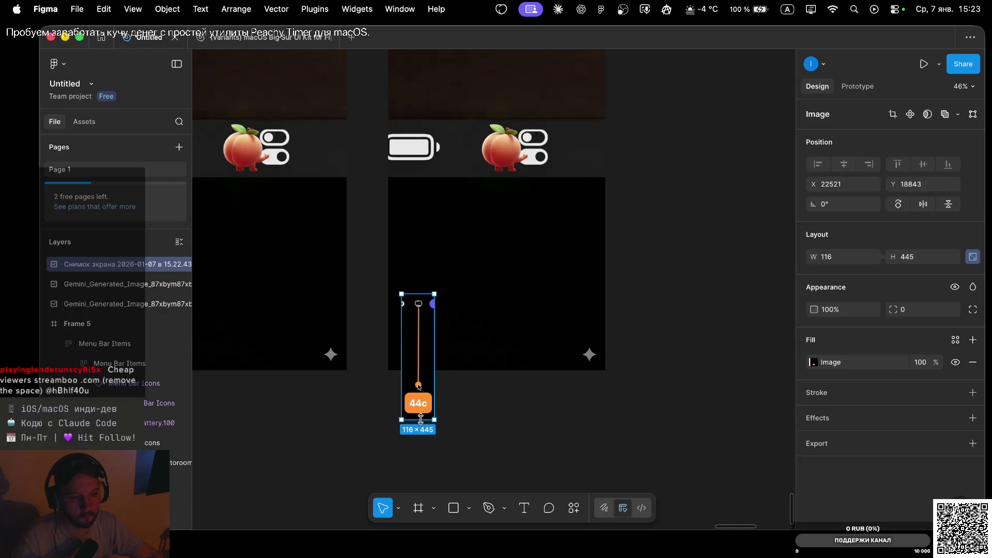
Move the strip onto the third frame under the peach, enlarge it to 296×1135, and trim its top.
drag(421, 331, 477, 207)
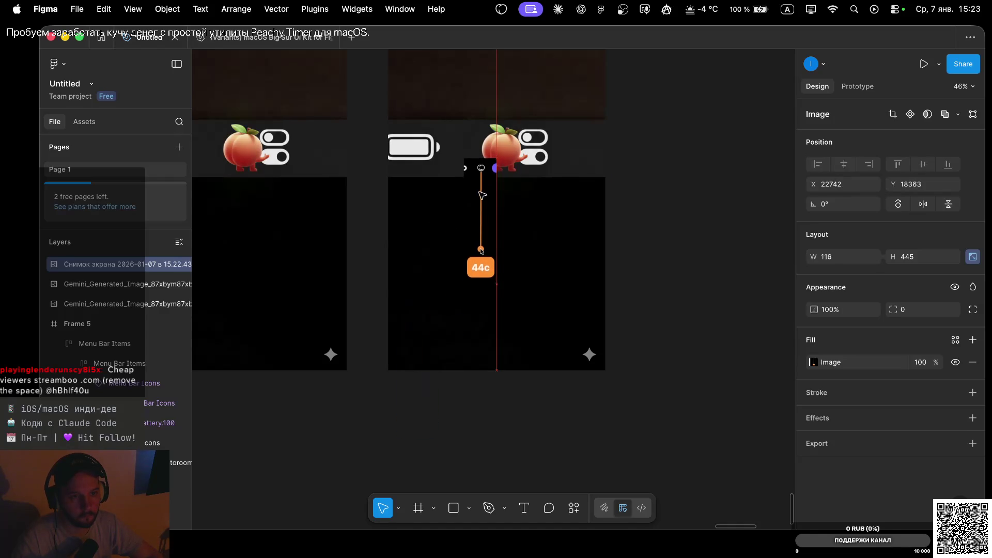
drag(477, 208, 474, 159)
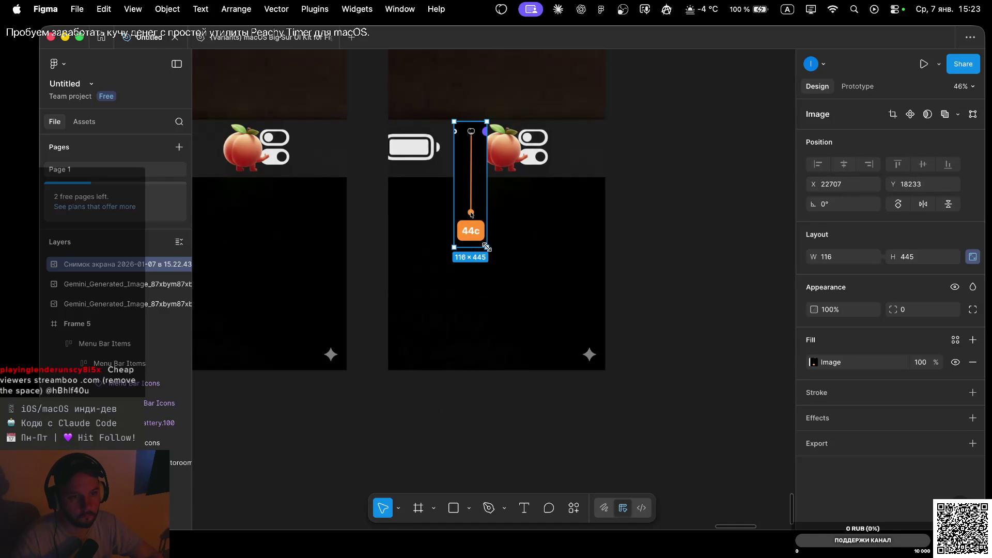
drag(487, 247, 512, 344)
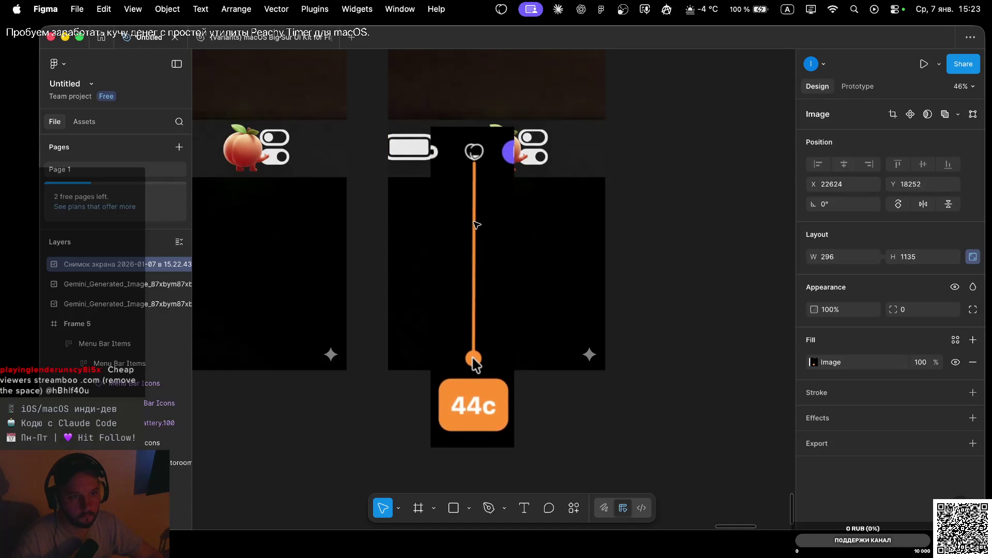
drag(473, 262, 470, 360)
scroll(470, 222, down, 5)
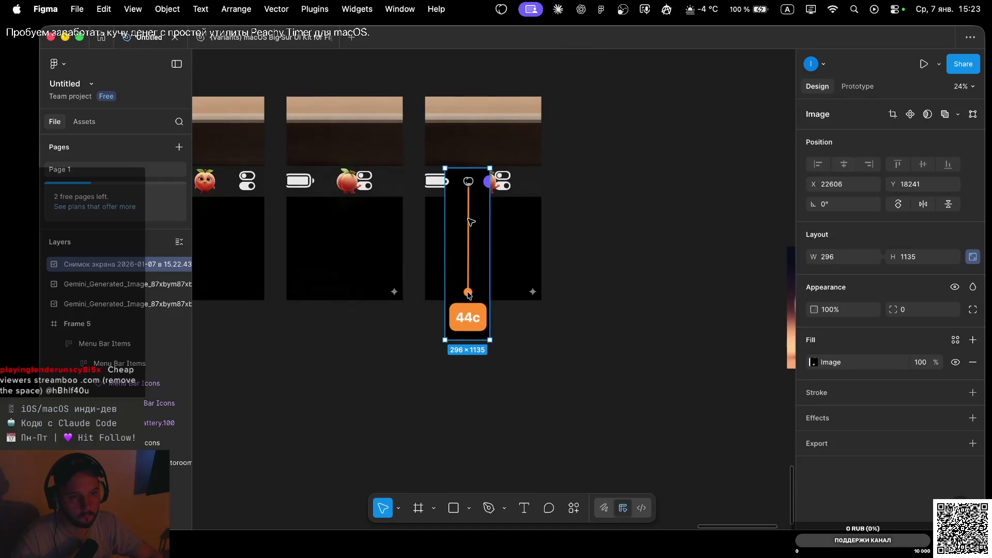
mouse_move(466, 172)
mouse_down()
mouse_move(467, 233)
mouse_move(473, 203)
mouse_up()
scroll(470, 238, down, 2)
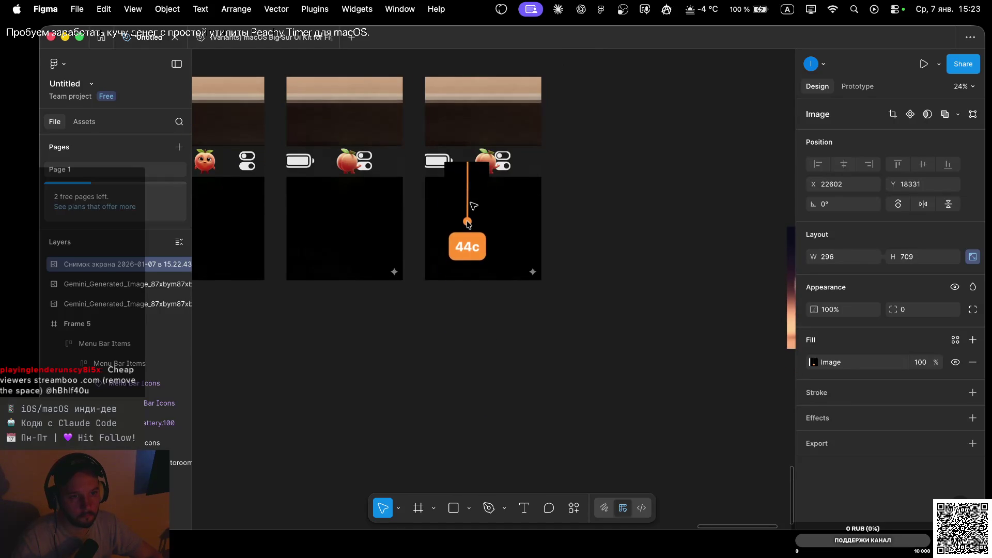
scroll(445, 112, up, 5)
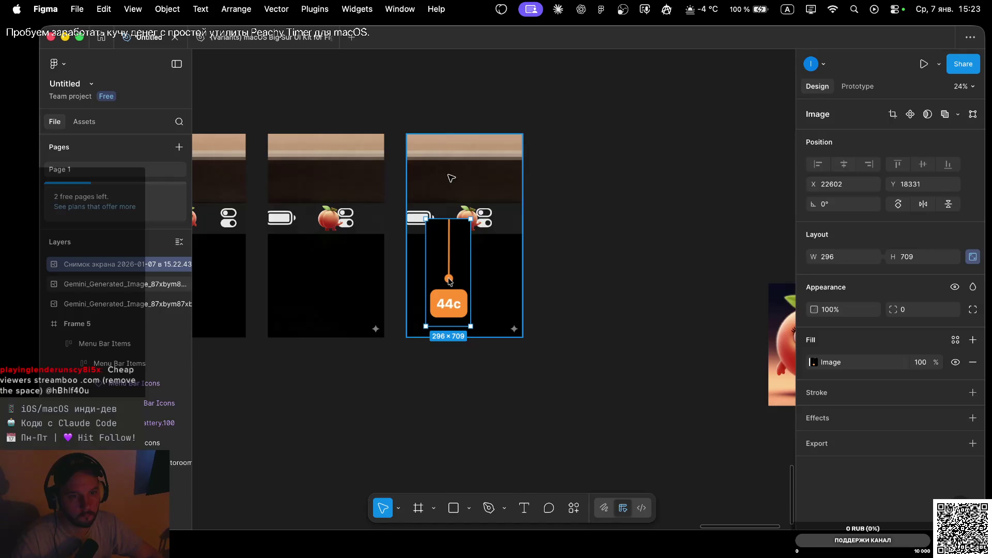
Group the screenshot with the Gemini storyboard image and convert Group 5 into a frame.
shift+click(454, 182)
key(super+g)
key(Return)
shift+click(454, 182)
click(426, 99)
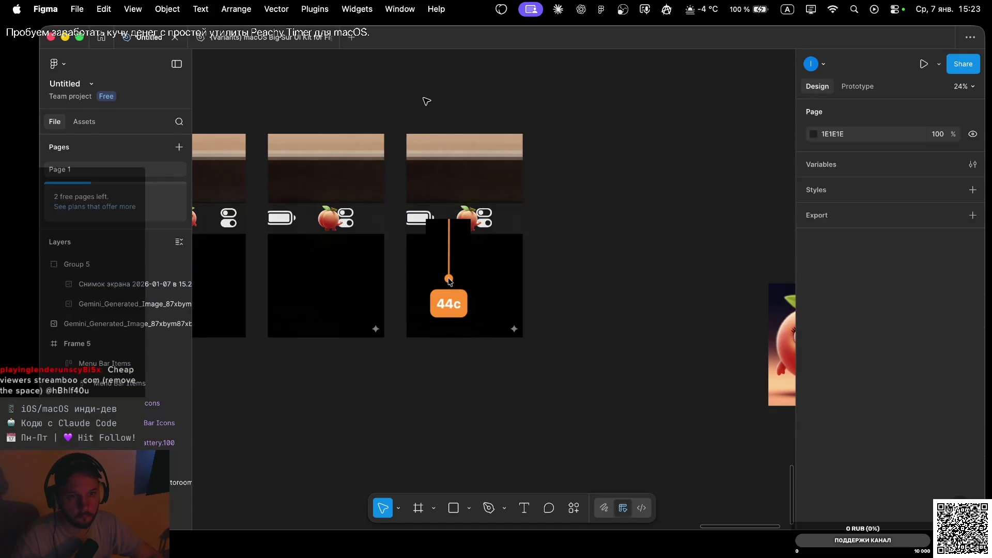
click(427, 157)
click(822, 113)
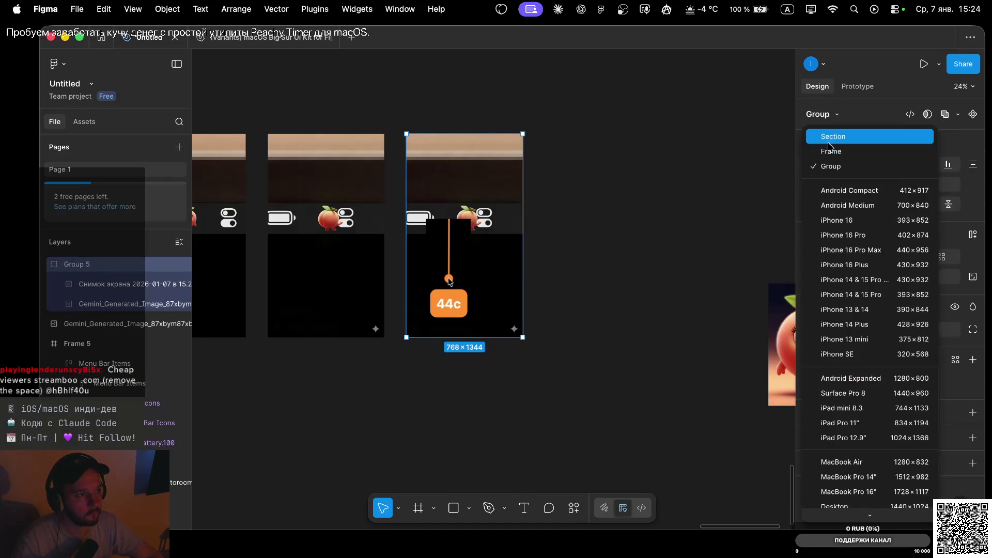
click(826, 148)
click(567, 192)
Nudge the Gemini storyboard image up to Y -420 inside Frame 5.
click(480, 182)
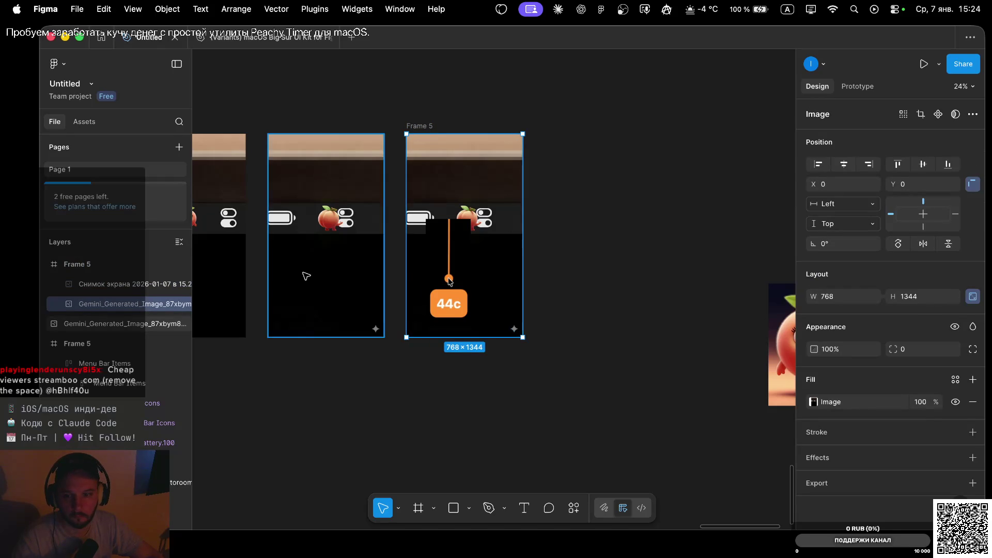
click(113, 285)
click(119, 305)
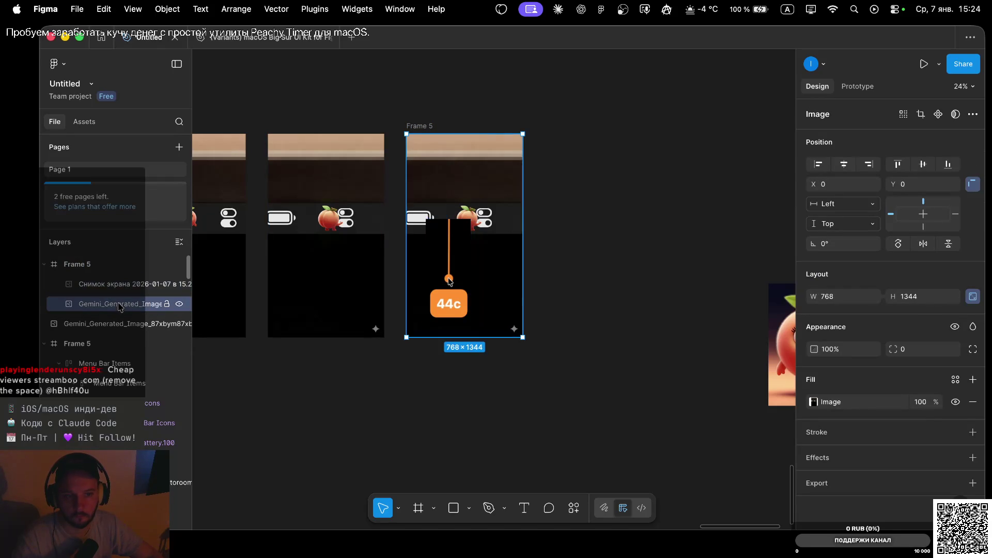
key(shift+Up)
key(shift+Up)
key(shift+Up)
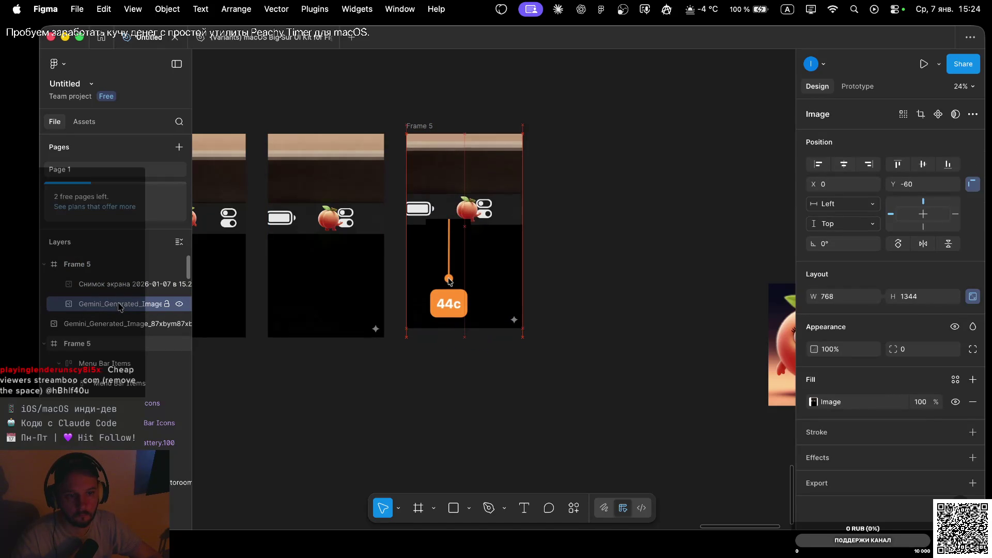
key(shift+Up)
key(shift+Up)
key(shift+Up)
key(shift+Up)
key(shift+Up)
key(shift+Up)
key(shift+Up)
key(shift+Up)
key(shift+Up)
key(shift+Up)
key(shift+Up)
key(shift+Up)
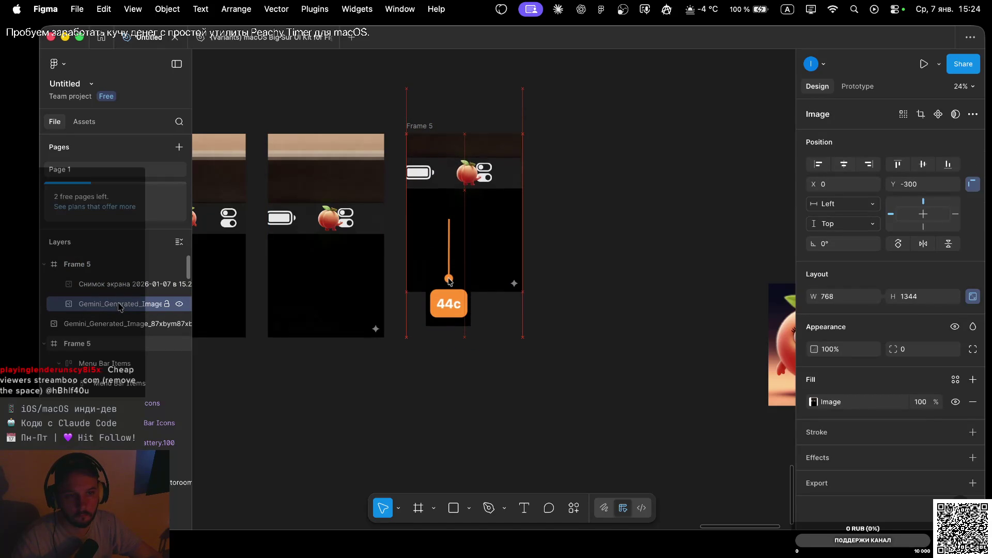
key(shift+Up)
key(shift+Up)
key(shift+Up)
key(shift+Up)
key(shift+Up)
key(shift+Up)
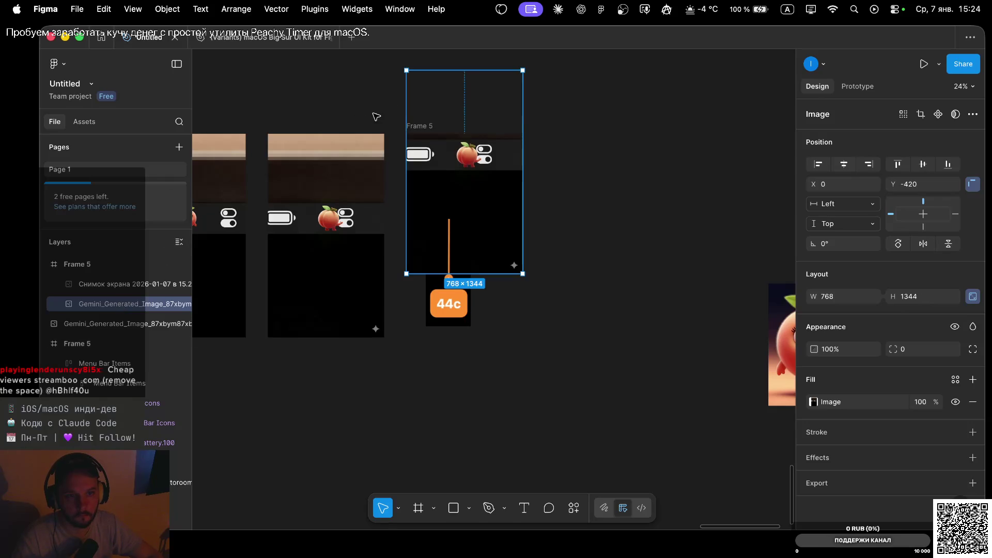
Give Frame 5 a black 000000 background fill.
click(382, 114)
click(425, 128)
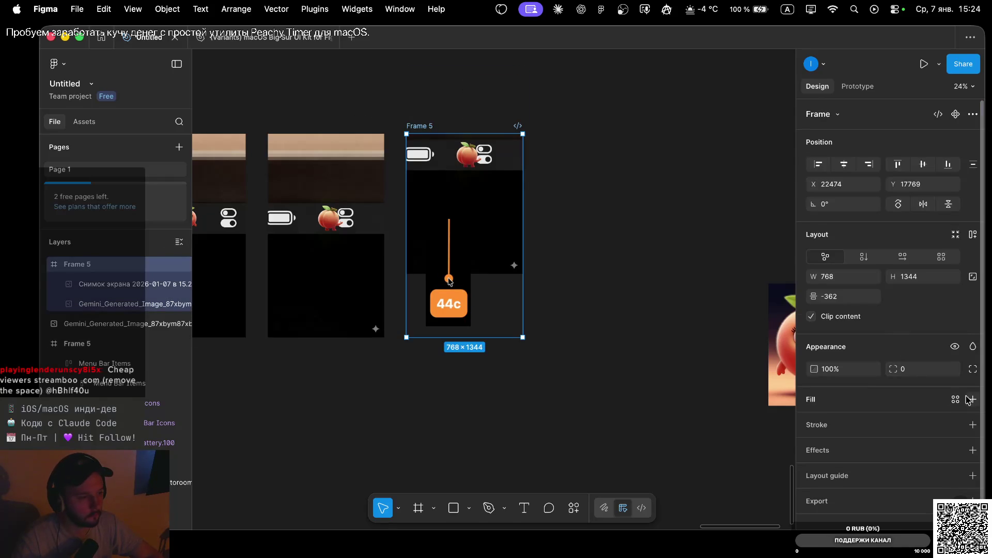
click(973, 399)
drag(674, 336, 591, 434)
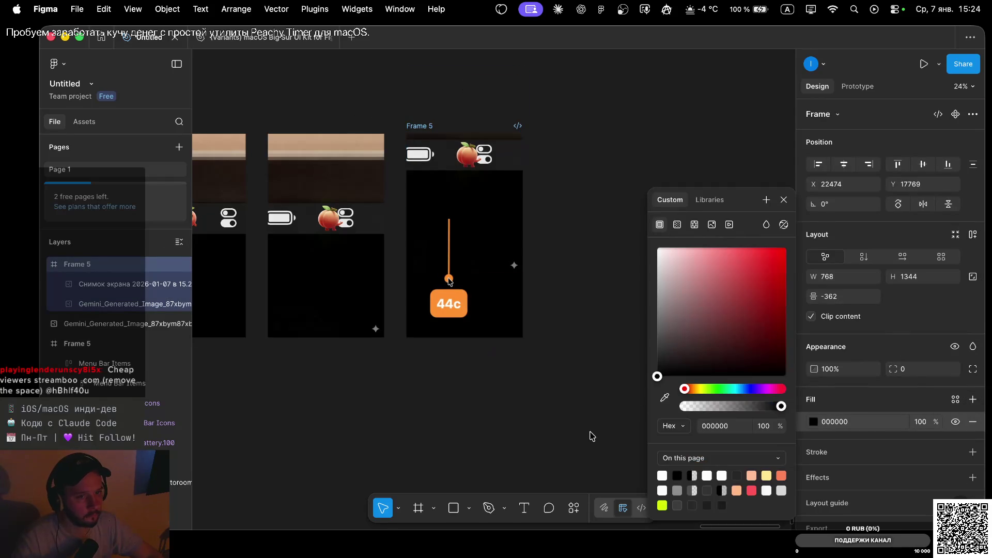
click(784, 200)
Resize the timer screenshot, centre it under the peach, and trim its top edge.
click(447, 225)
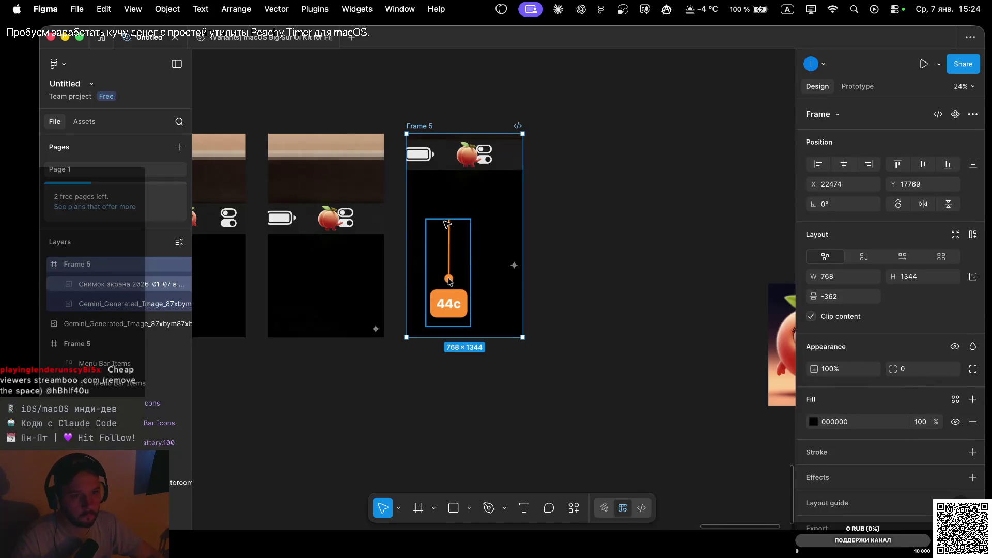
click(451, 270)
mouse_move(470, 326)
mouse_down()
mouse_move(499, 343)
mouse_move(494, 330)
mouse_up()
drag(465, 289, 460, 231)
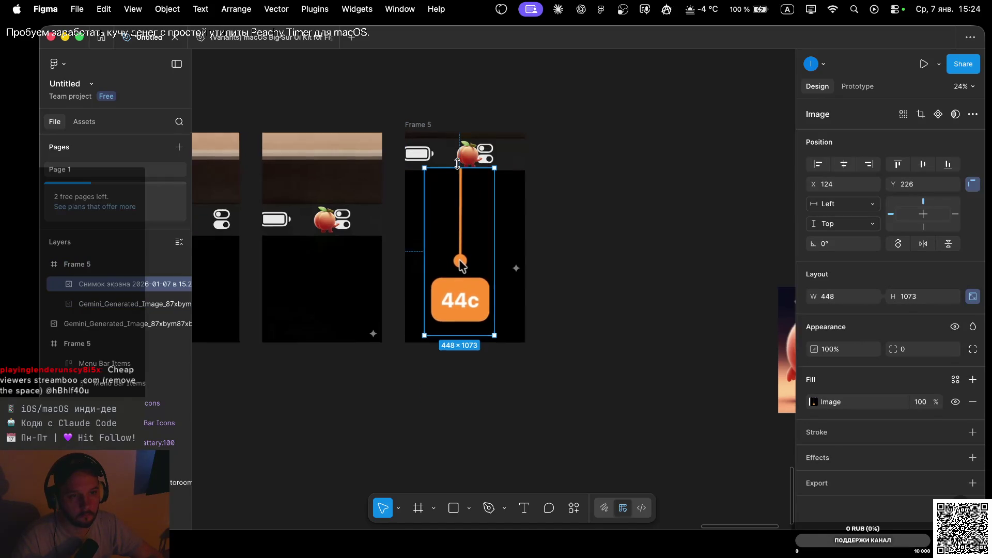
scroll(458, 163, up, 5)
drag(471, 172, 471, 175)
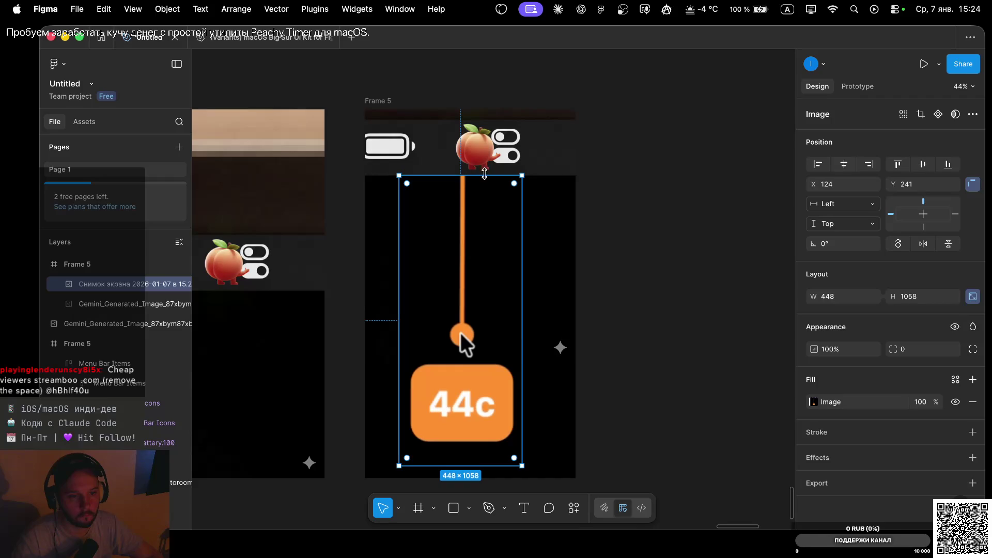
Check the storyboard and timer images in Frame 5, undoing one last edit.
click(544, 144)
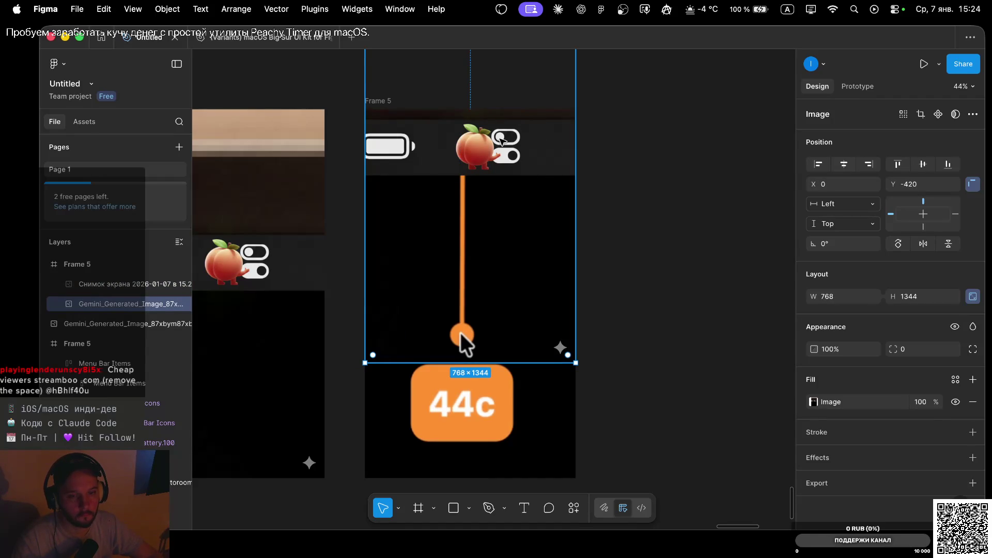
scroll(461, 337, down, 5)
scroll(501, 137, up, 3)
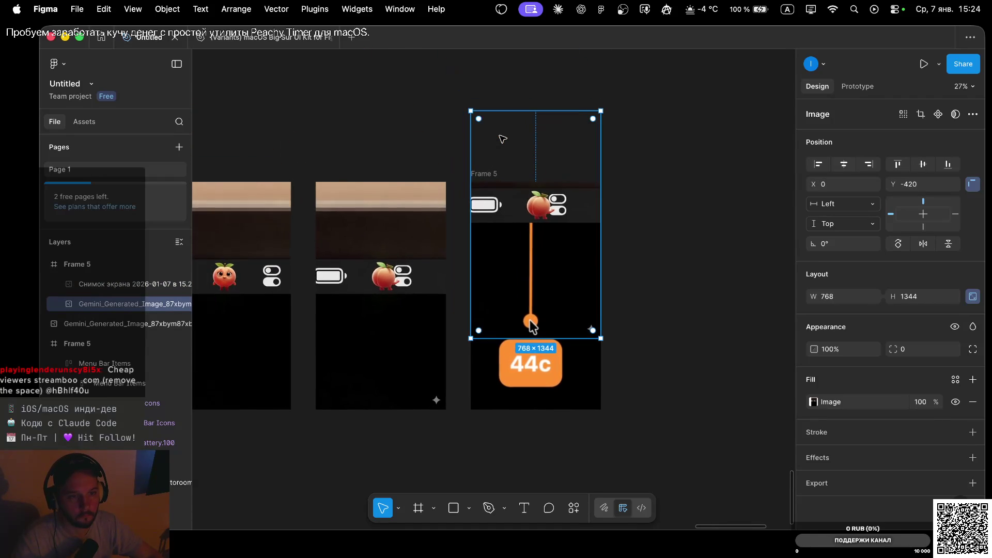
click(655, 197)
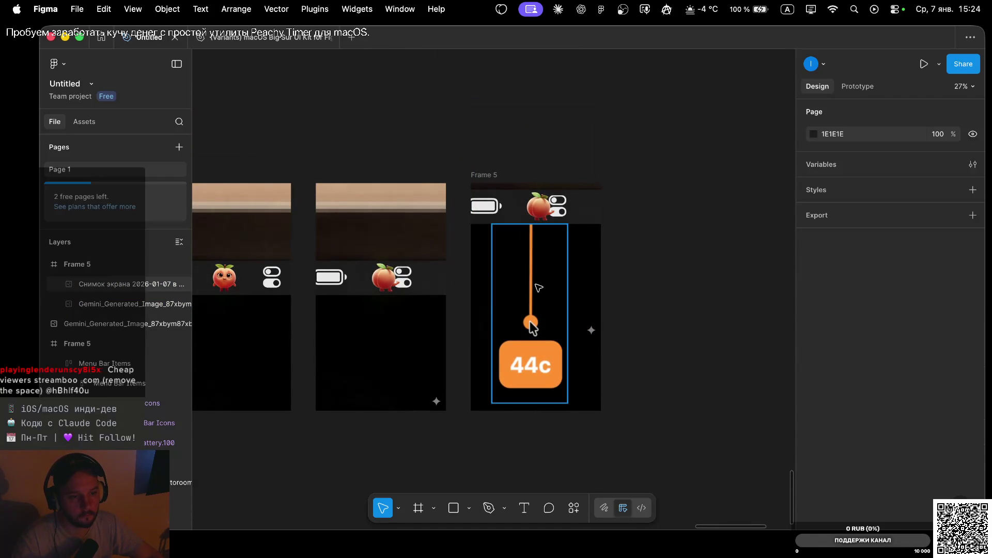
click(531, 325)
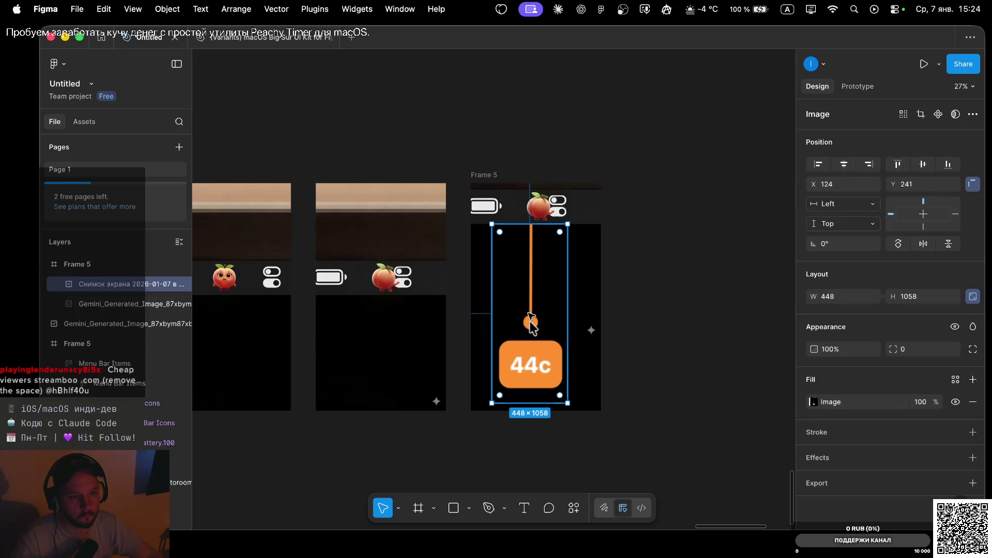
scroll(540, 208, left, 3)
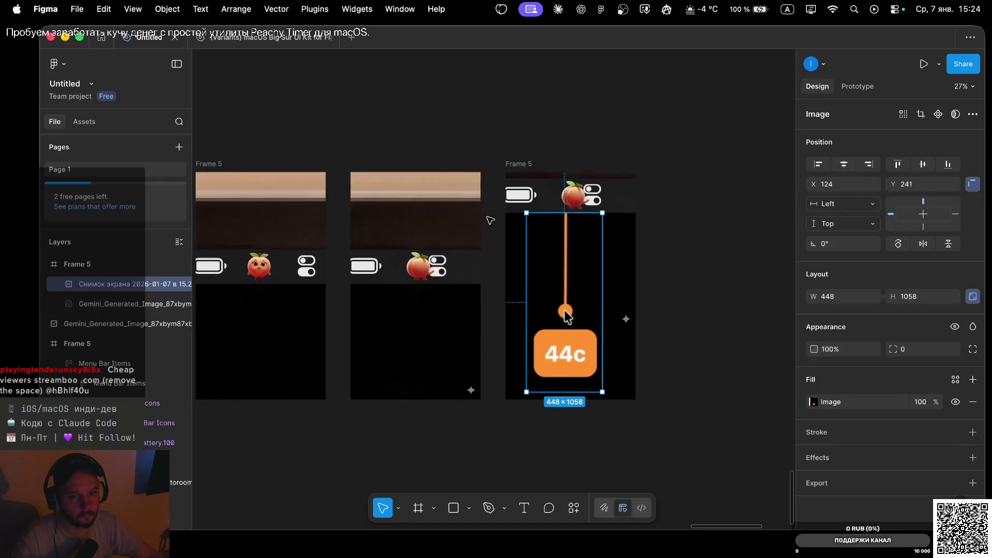
key(super+z)
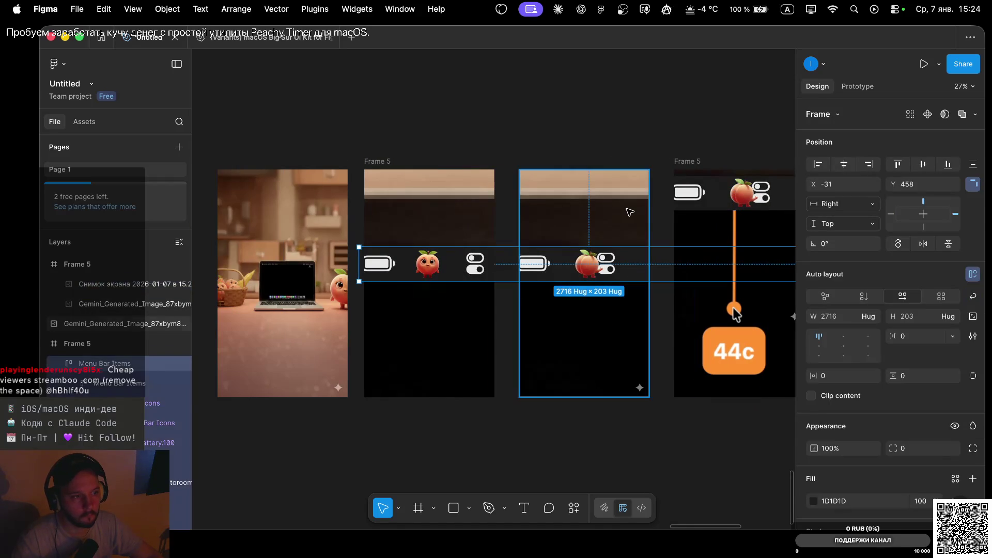
scroll(648, 213, right, 3)
click(597, 324)
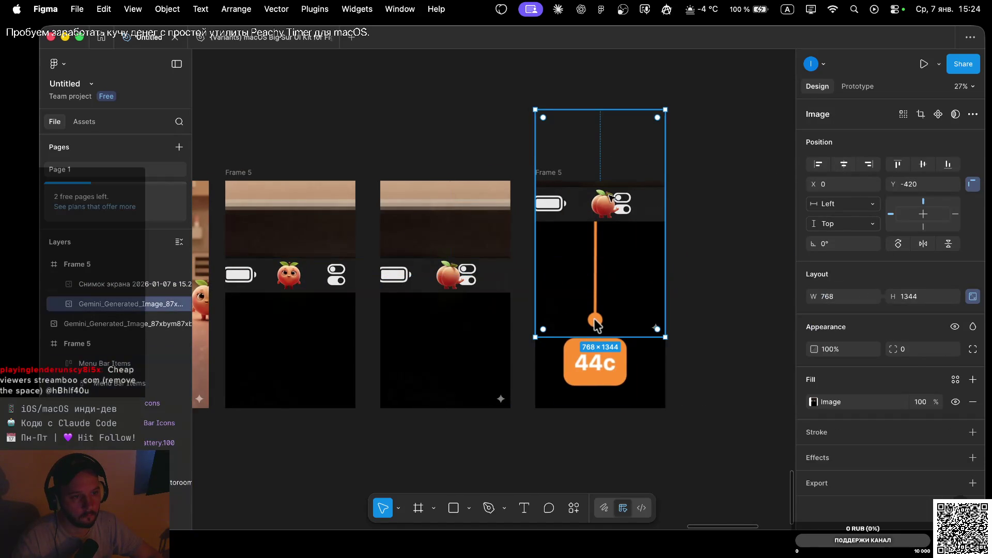
click(734, 182)
Paste the Menu Bar Items row into Frame 5 and nudge it to the frame's top.
click(557, 174)
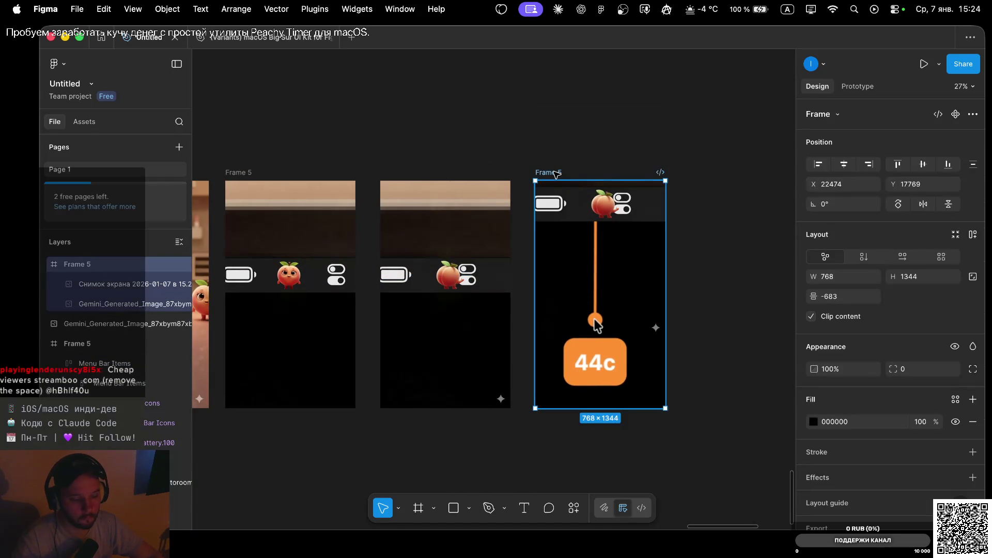
key(super+v)
key(shift+Up)
key(shift+Up)
key(shift+Up)
key(shift+Up)
key(shift+Up)
key(shift+Up)
key(shift+Up)
key(shift+Up)
key(shift+Up)
key(shift+Up)
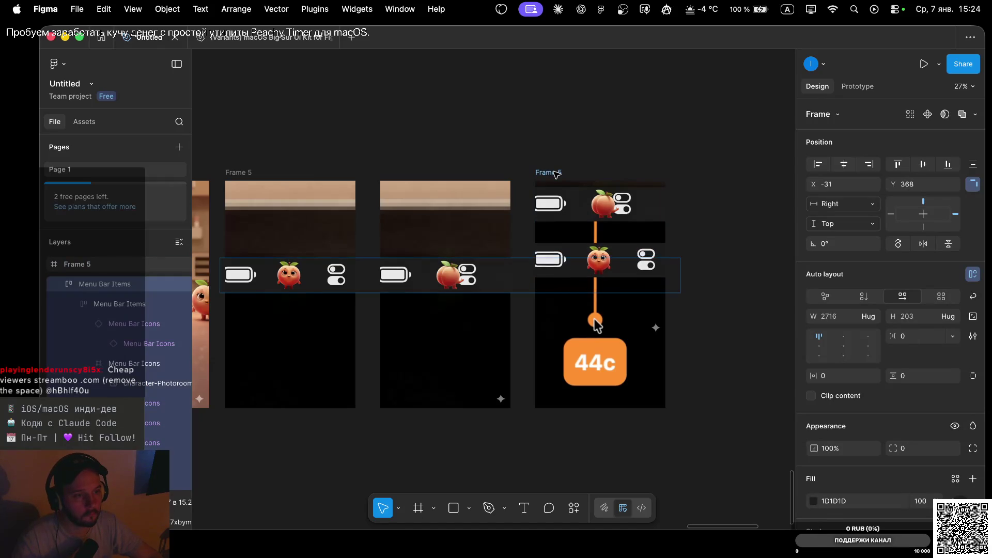
key(shift+Up)
key(shift+Up)
key(shift+Up)
key(shift+Up)
key(shift+Up)
key(shift+Up)
key(shift+Up)
key(shift+Up)
key(shift+Up)
key(shift+Up)
key(shift+Up)
key(shift+Up)
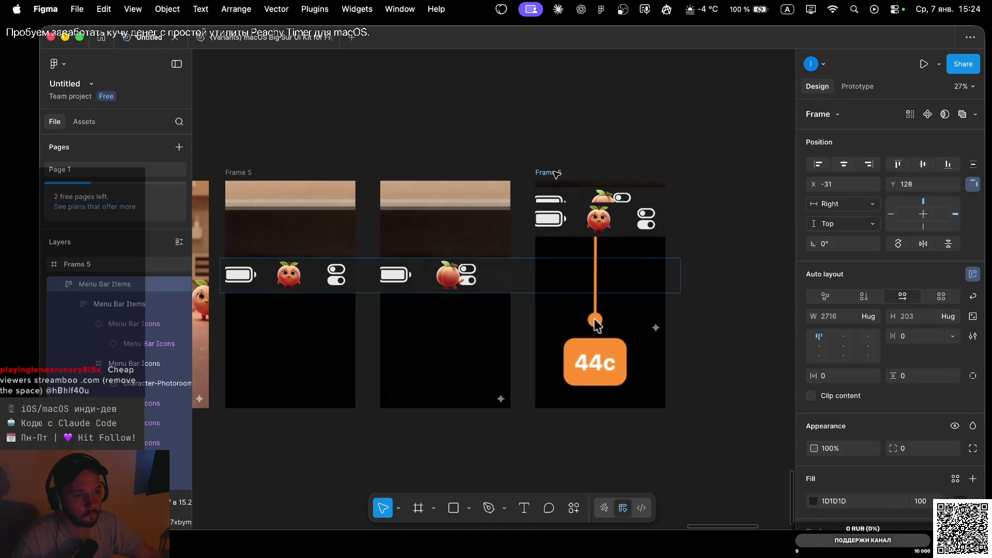
key(shift+Up)
key(shift+Up)
key(shift+Up)
key(shift+Up)
key(shift+Up)
key(shift+Up)
key(shift+Up)
key(shift+Up)
key(shift+Up)
key(shift+Down)
key(Down)
key(Down)
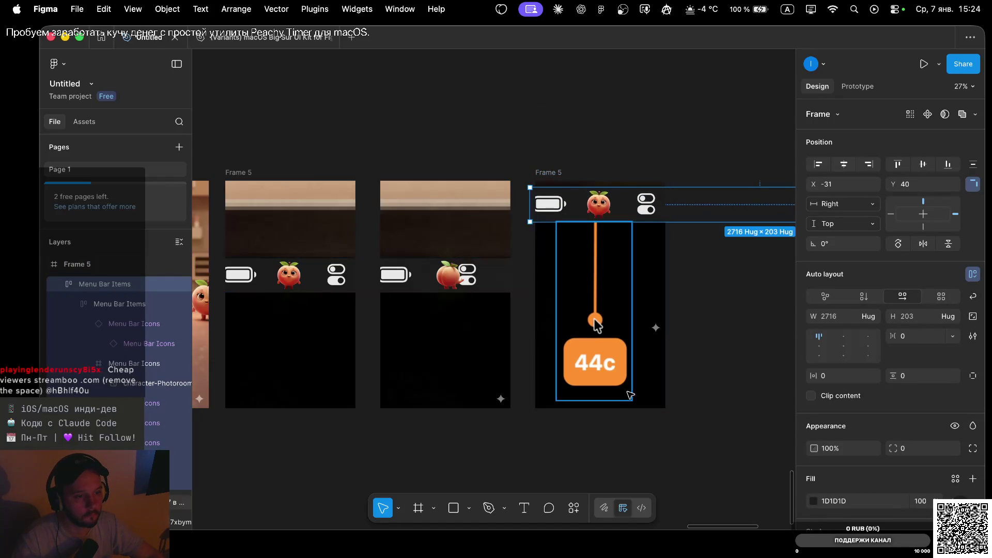
Shift the timer image slightly right and hang the peach character on the orange string.
click(595, 323)
drag(594, 318, 596, 319)
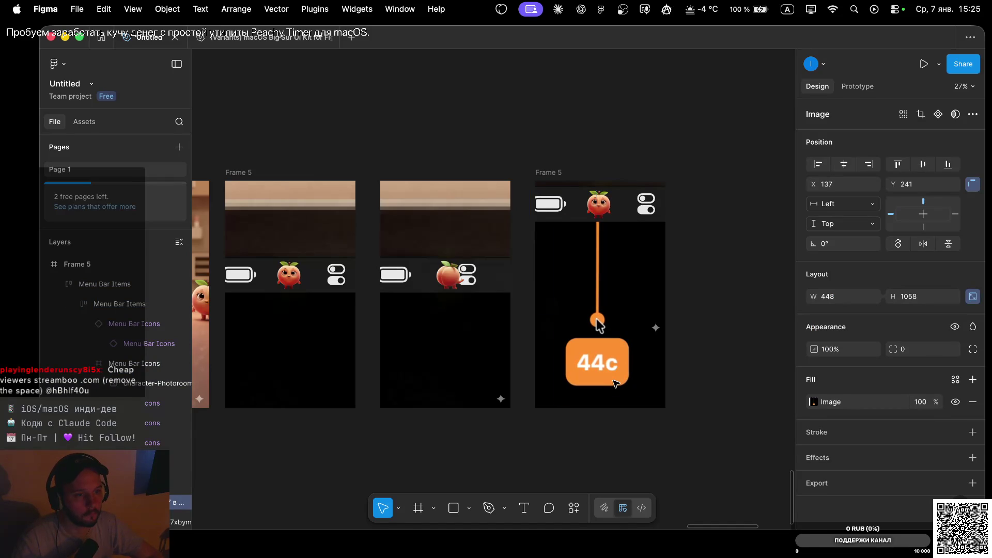
click(601, 208)
mouse_move(601, 208)
mouse_down()
mouse_move(599, 324)
mouse_move(624, 272)
mouse_up()
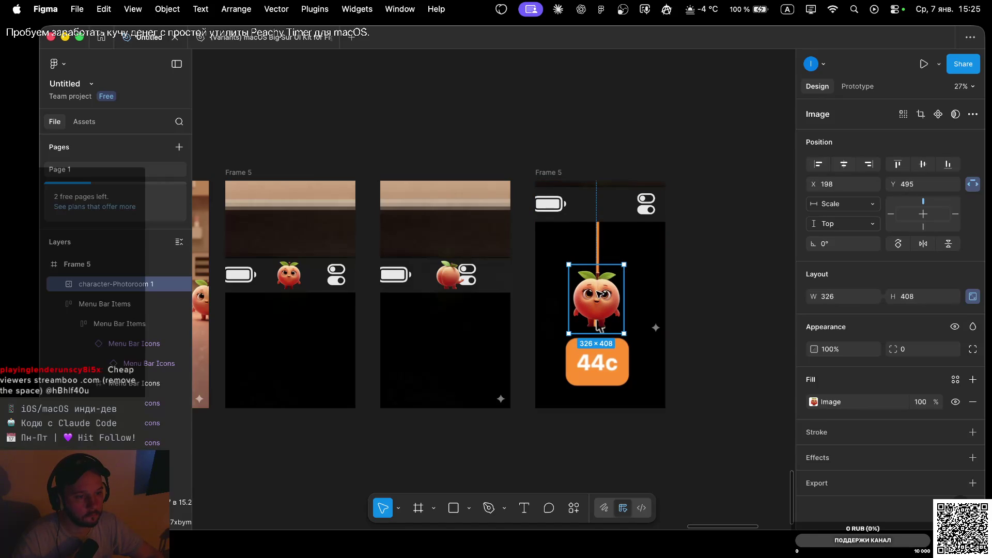
drag(598, 294, 599, 278)
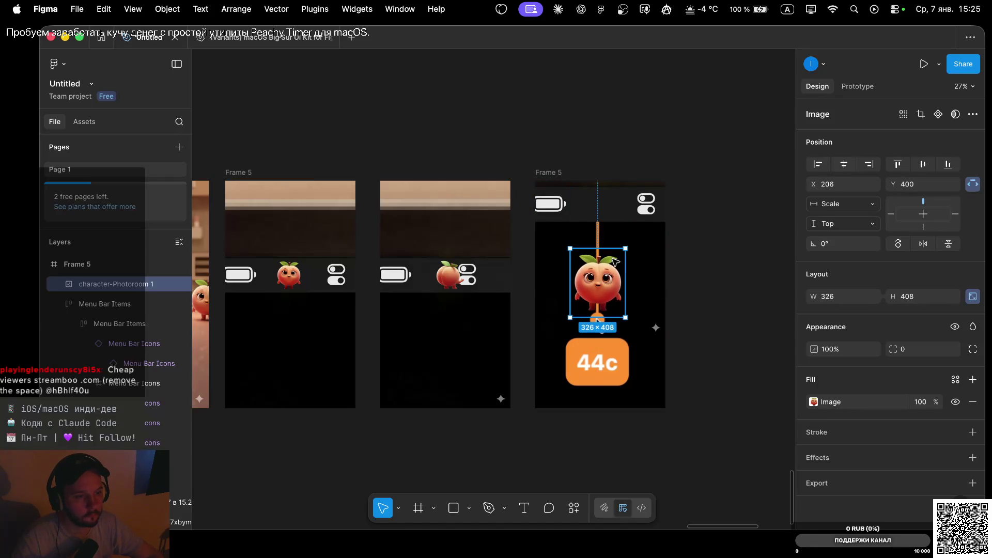
Select the peach outline vector, then the menu bar row in Frame 5.
scroll(607, 196, down, 5)
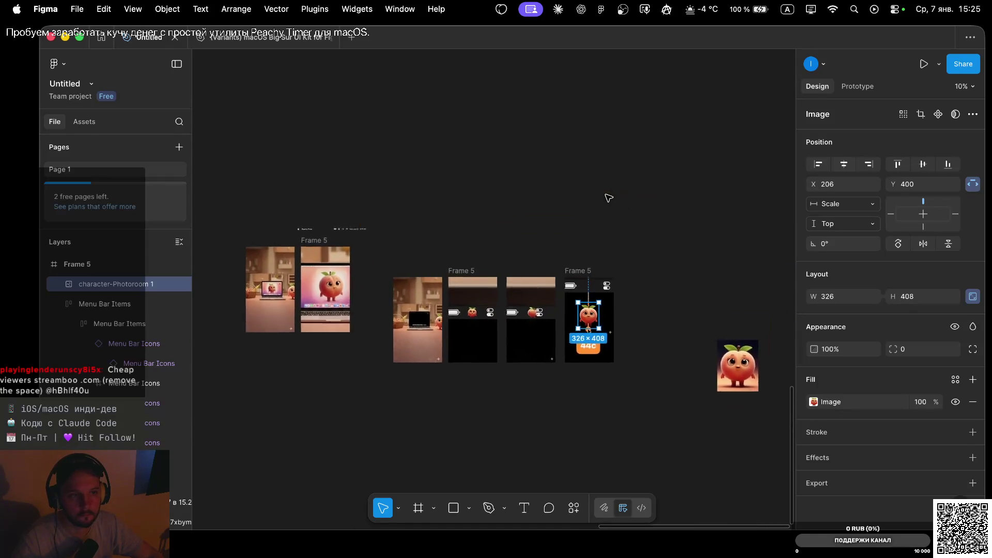
scroll(607, 197, up, 3)
scroll(584, 243, down, 2)
scroll(584, 243, down, 3)
scroll(585, 243, down, 3)
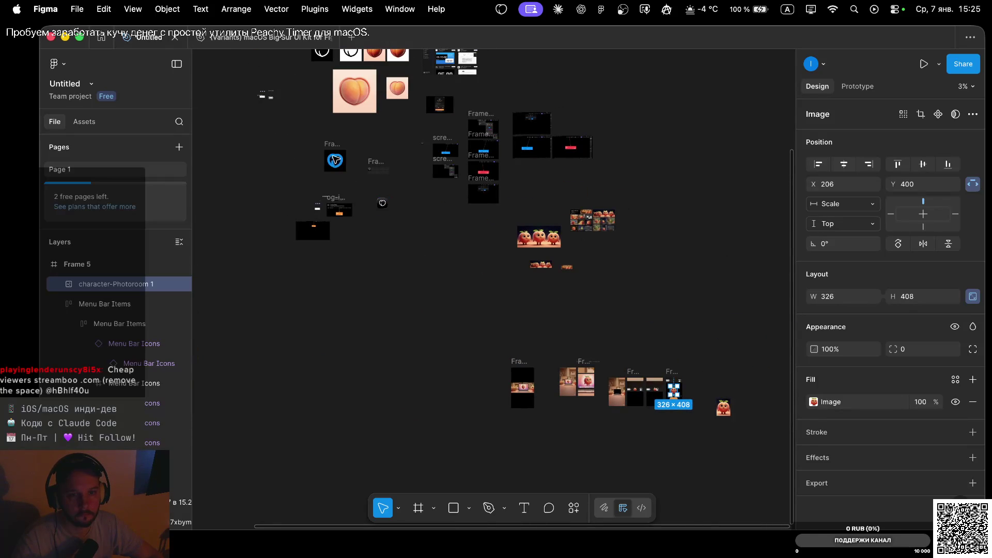
click(335, 161)
scroll(470, 222, right, 5)
scroll(469, 221, down, 2)
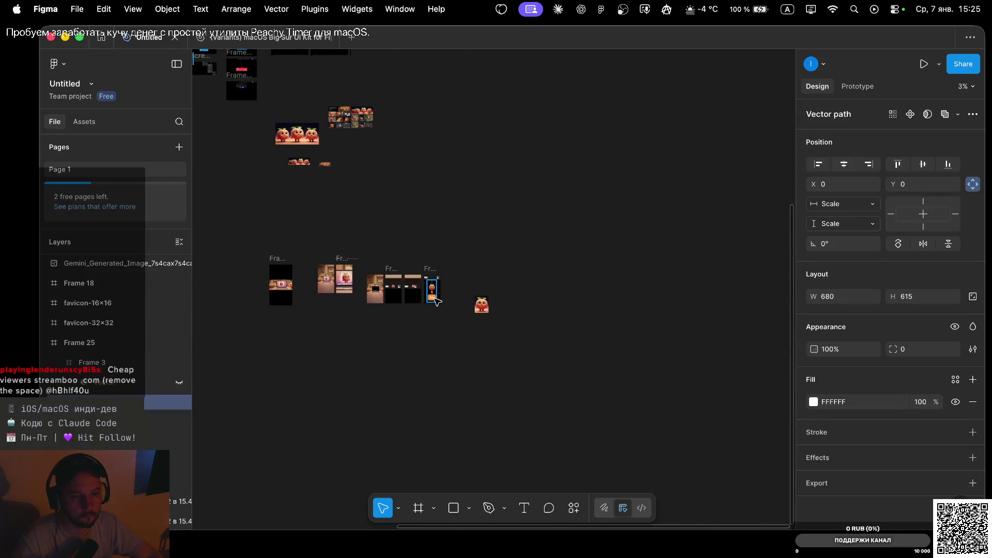
scroll(435, 300, up, 3)
scroll(465, 315, up, 3)
scroll(527, 347, up, 3)
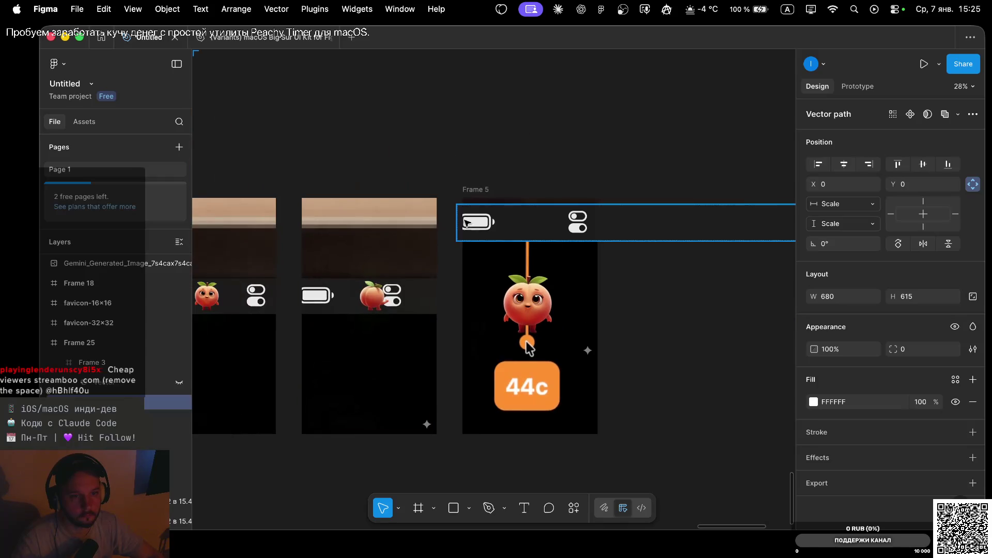
click(492, 222)
Place the outline vector into Menu Bar Items, stepping through undo and redo to get it right.
key(ctrl+z)
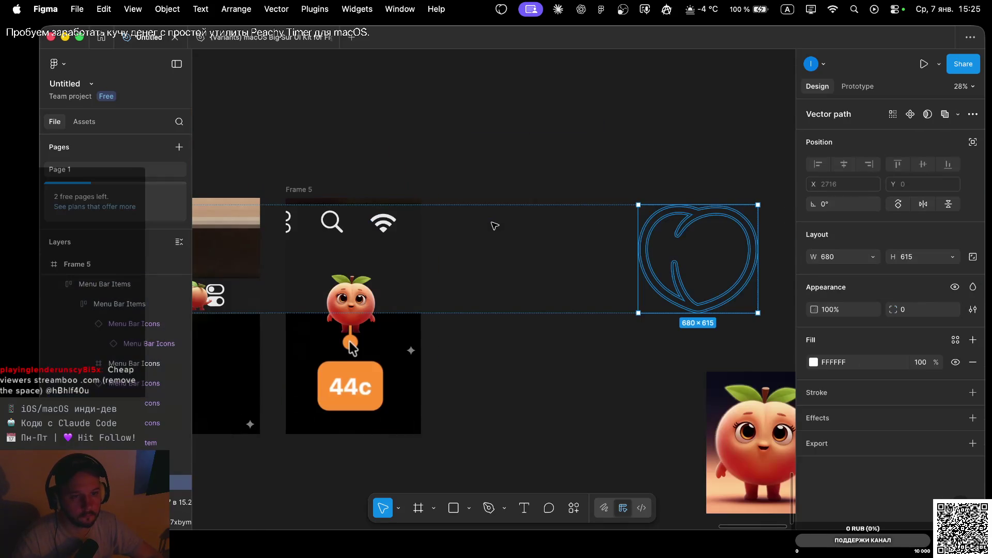
key(super+z)
key(super+z)
key(super+shift+z)
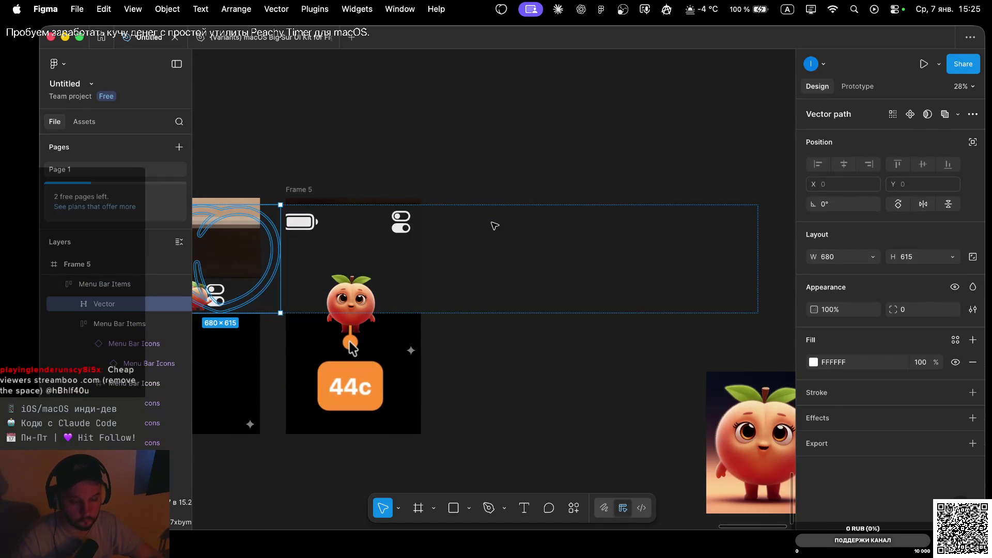
key(super+z)
key(super+shift+z)
key(super+z)
key(super+shift+z)
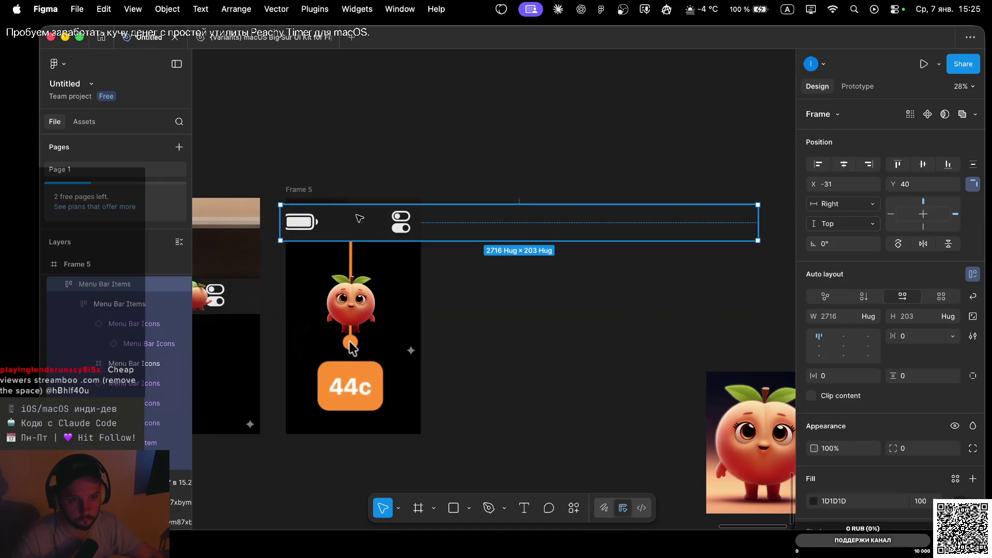
key(super+z)
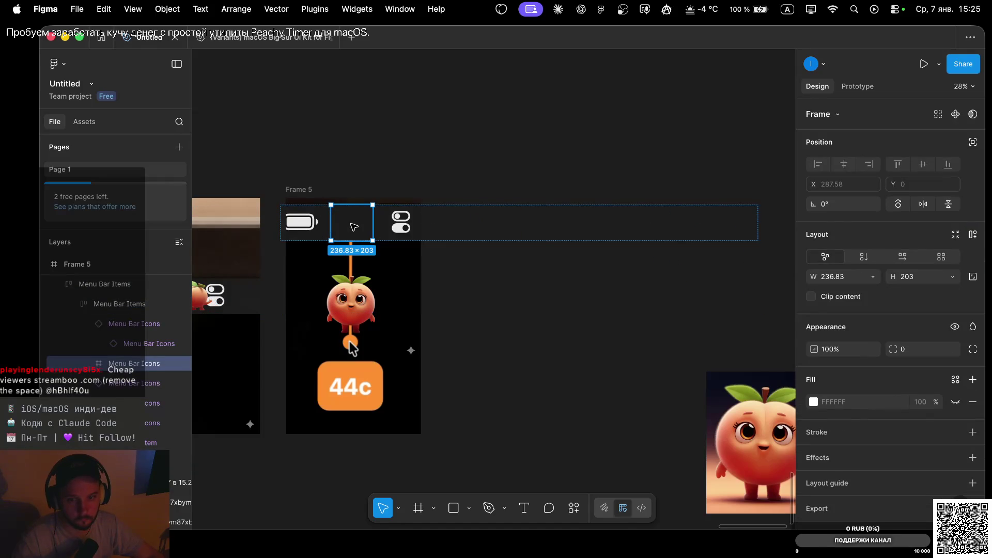
key(super+z)
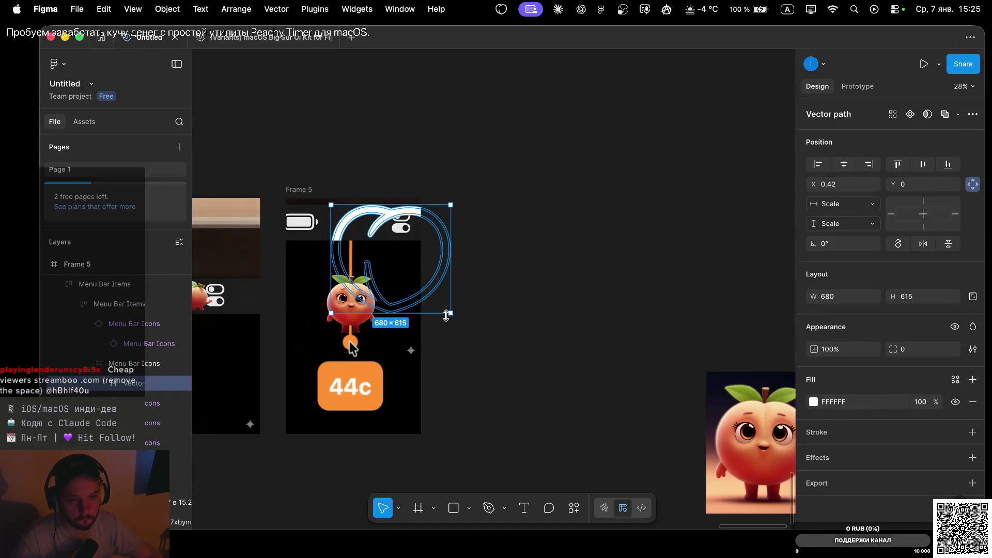
Shrink the outline icon to about 160×145 between the battery and toggle icons.
drag(450, 313, 365, 227)
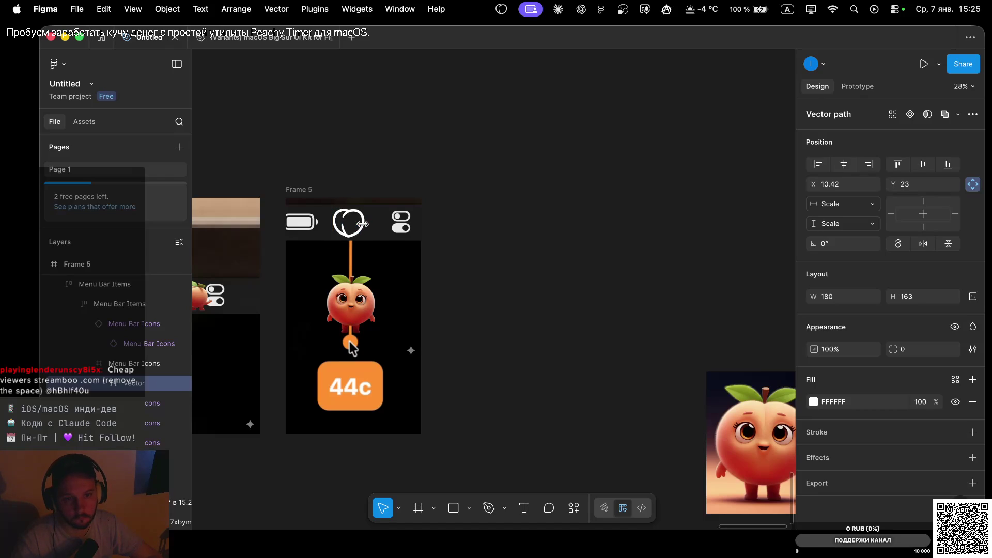
scroll(365, 226, up, 5)
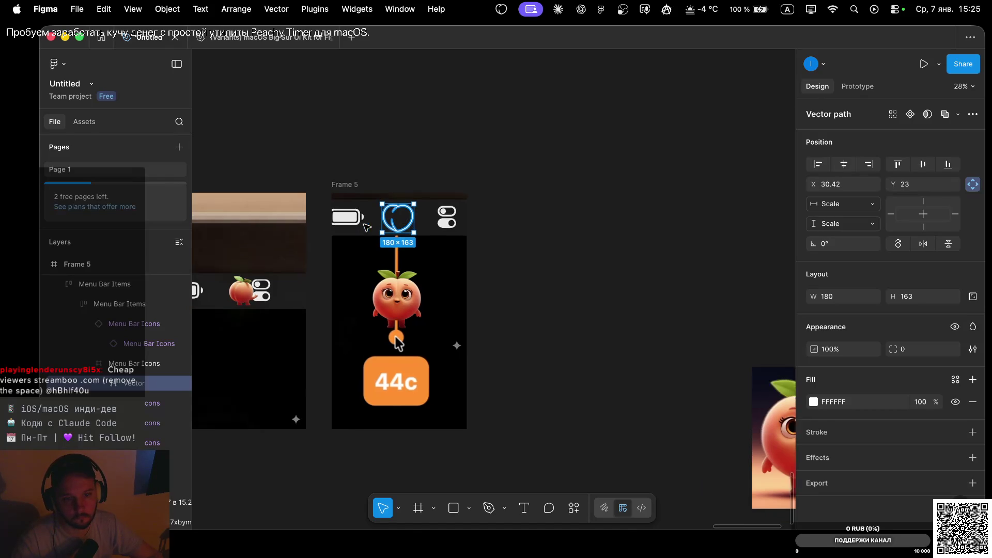
drag(519, 258, 514, 254)
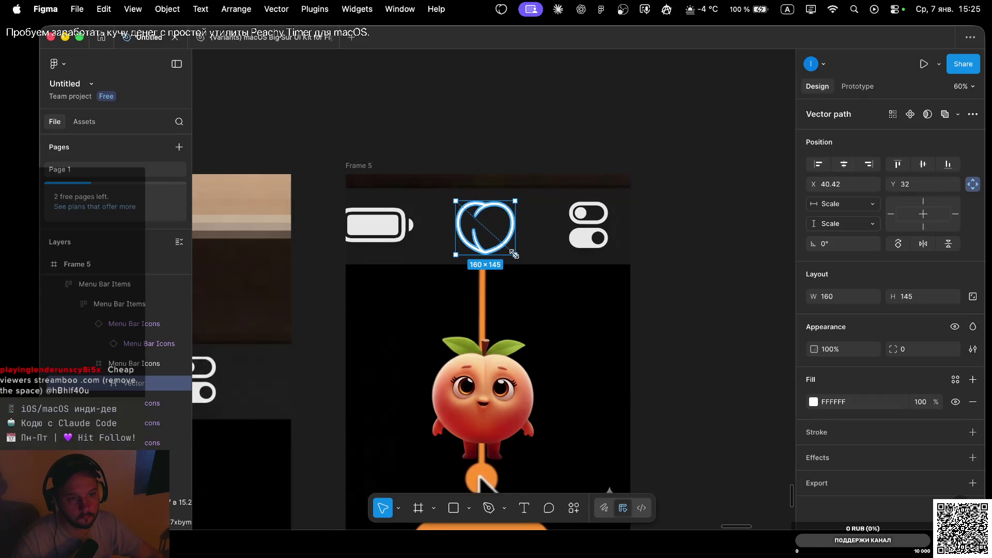
click(728, 294)
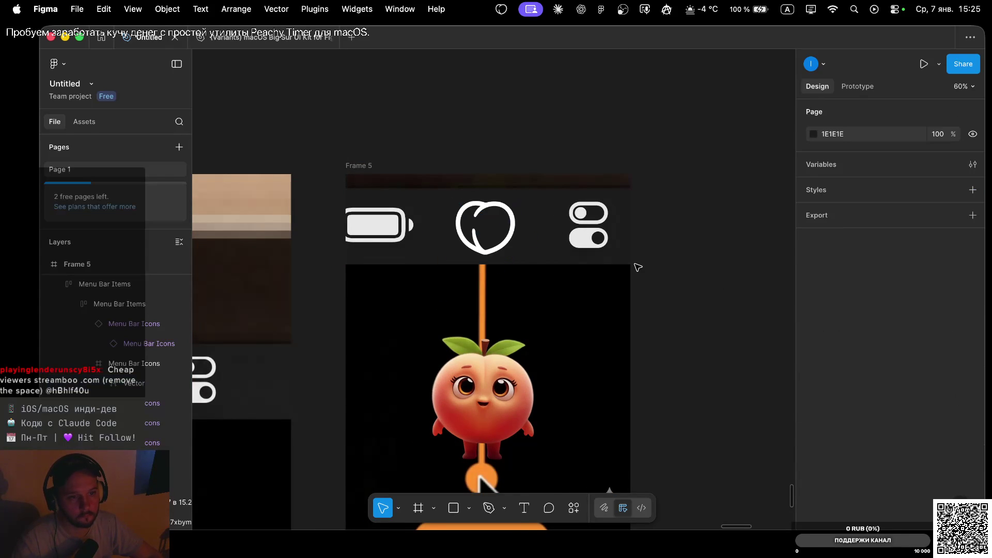
scroll(638, 268, down, 5)
scroll(563, 363, down, 1)
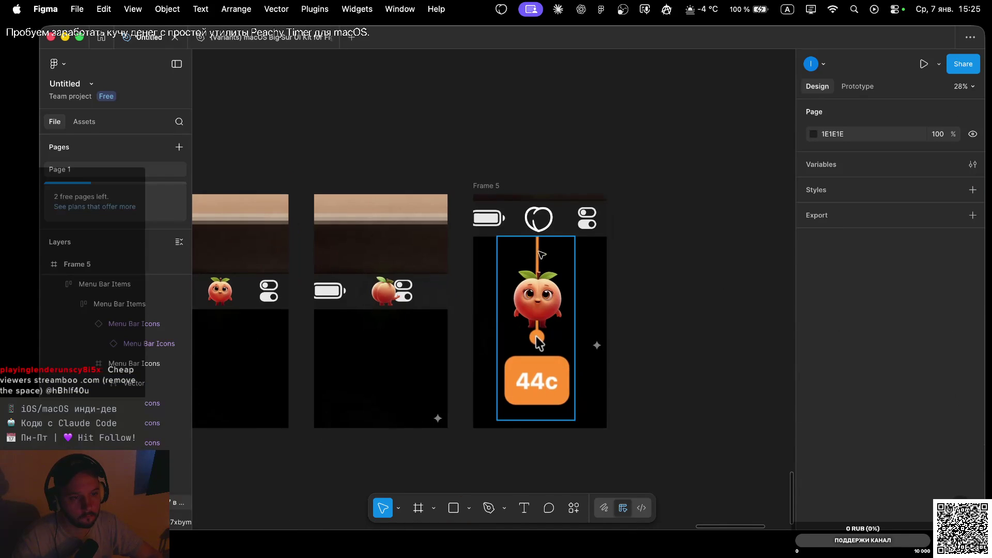
Make the peach character image slightly smaller.
click(540, 289)
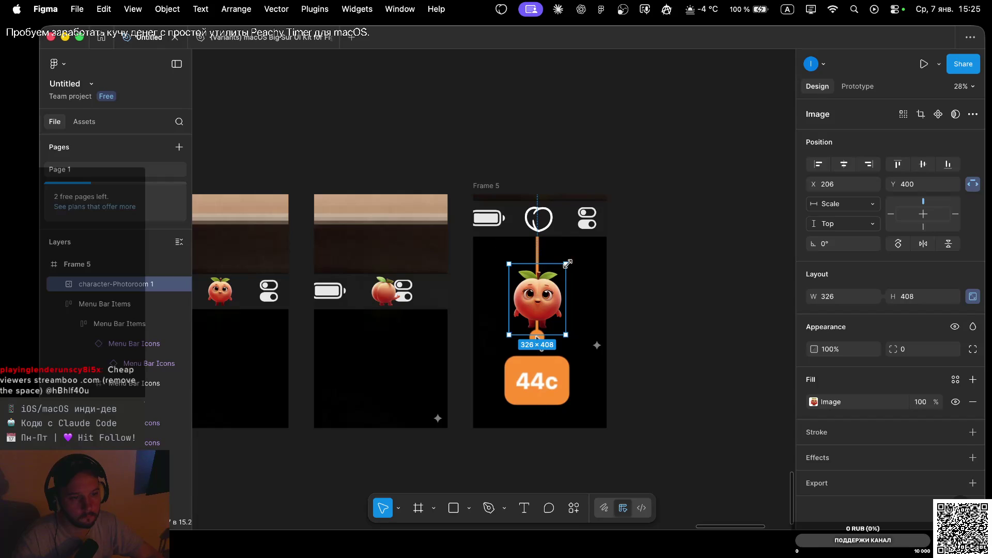
drag(564, 272, 562, 274)
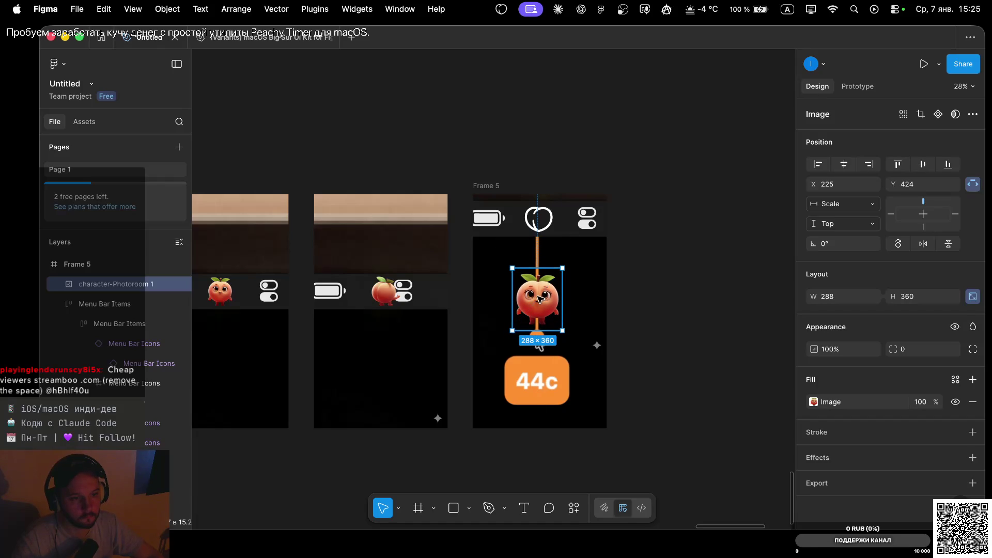
click(685, 293)
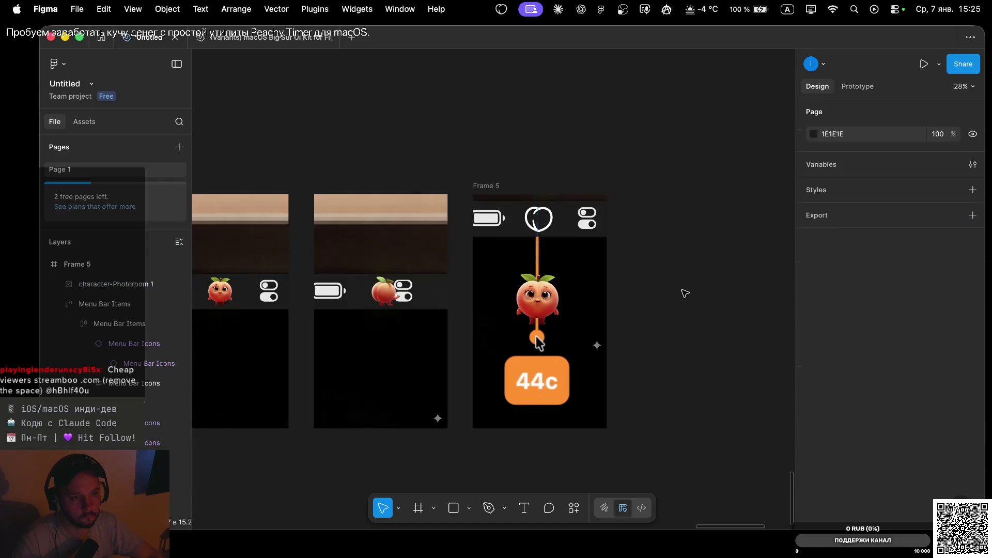
Export Frame 5 as a 1x PNG into the firstcadr folder.
click(490, 186)
scroll(838, 426, down, 2)
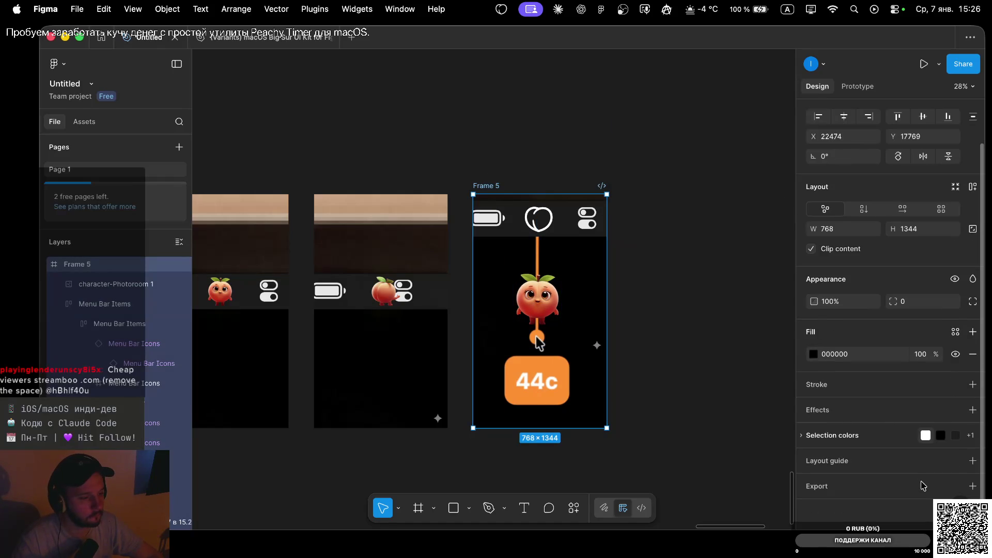
click(972, 486)
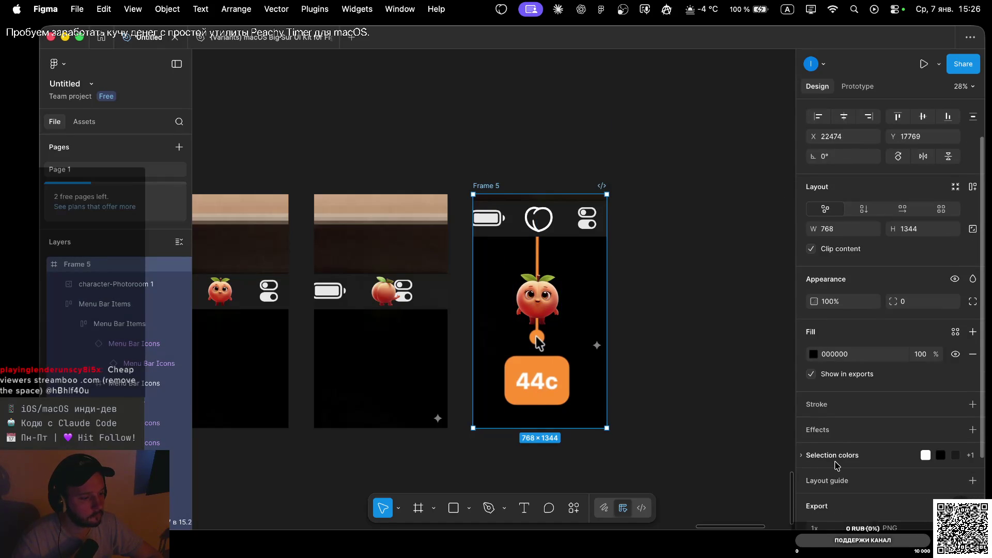
scroll(837, 468, down, 3)
click(862, 461)
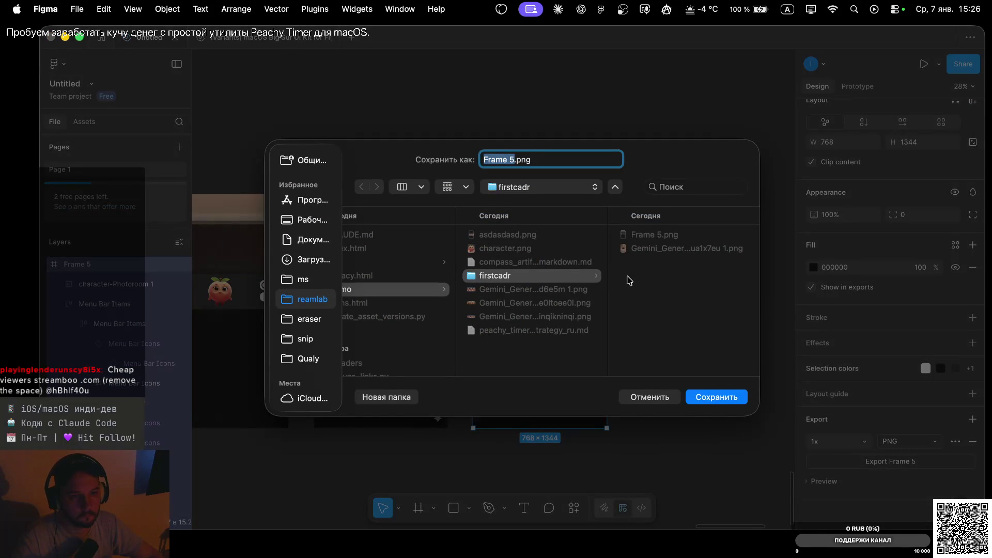
text(123)
key(Return)
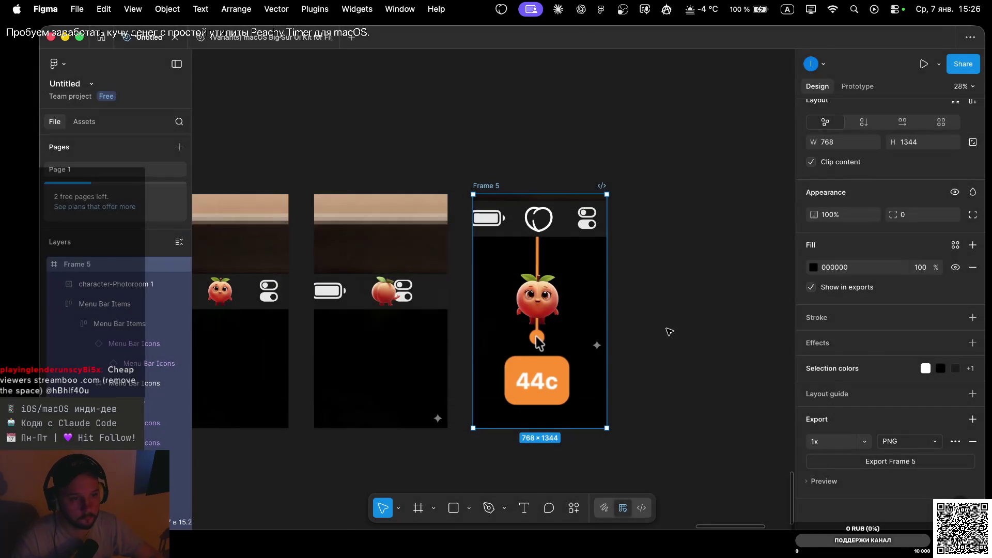
key(super+Tab)
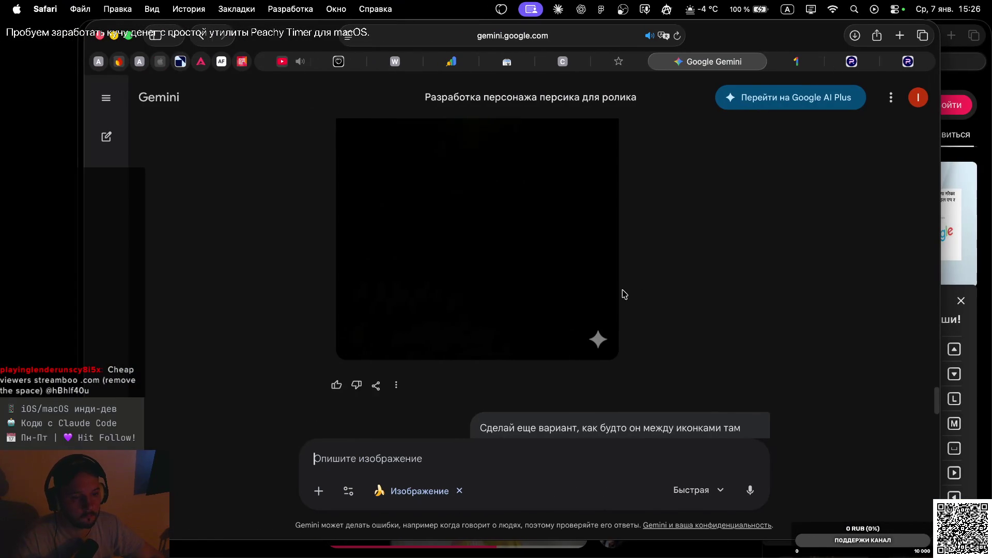
Attach junp.png from firstcadr to the Gemini prompt and send it.
scroll(357, 372, up, 1)
scroll(358, 372, up, 3)
scroll(360, 372, down, 3)
click(319, 491)
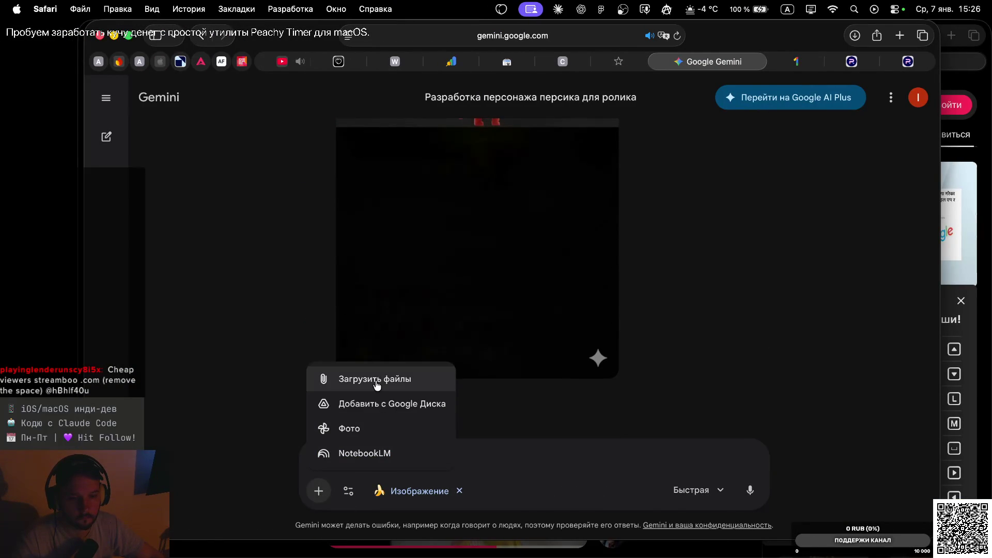
click(375, 379)
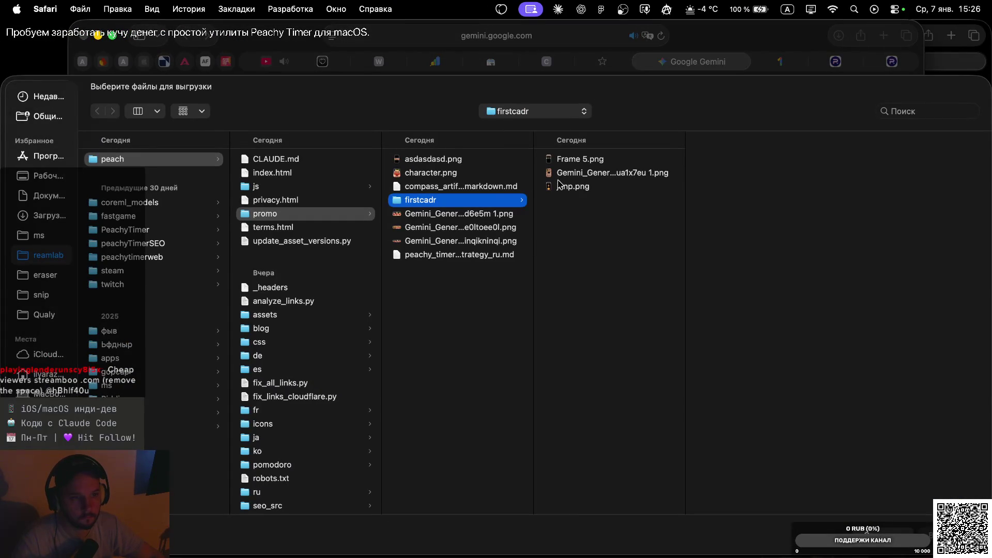
click(569, 189)
double_click(569, 190)
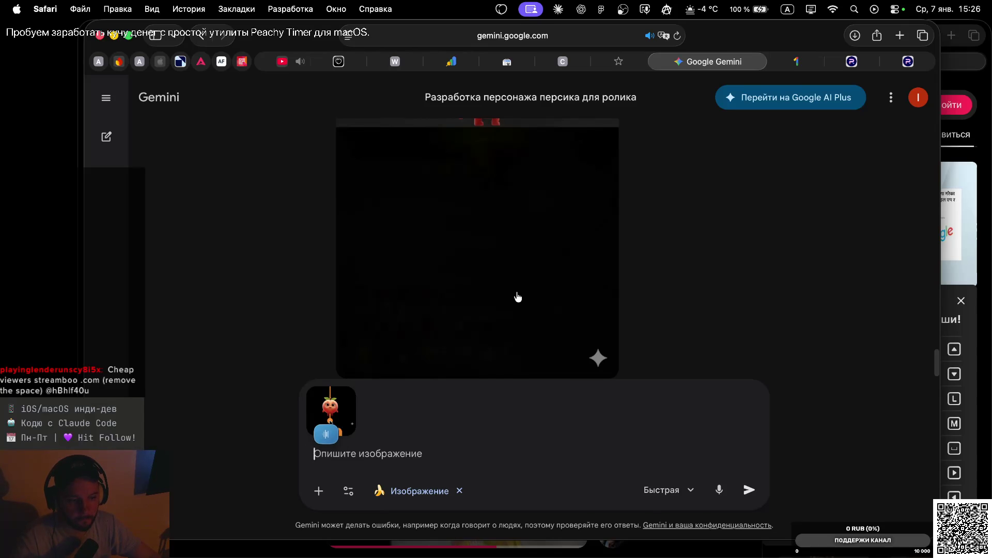
key(Return)
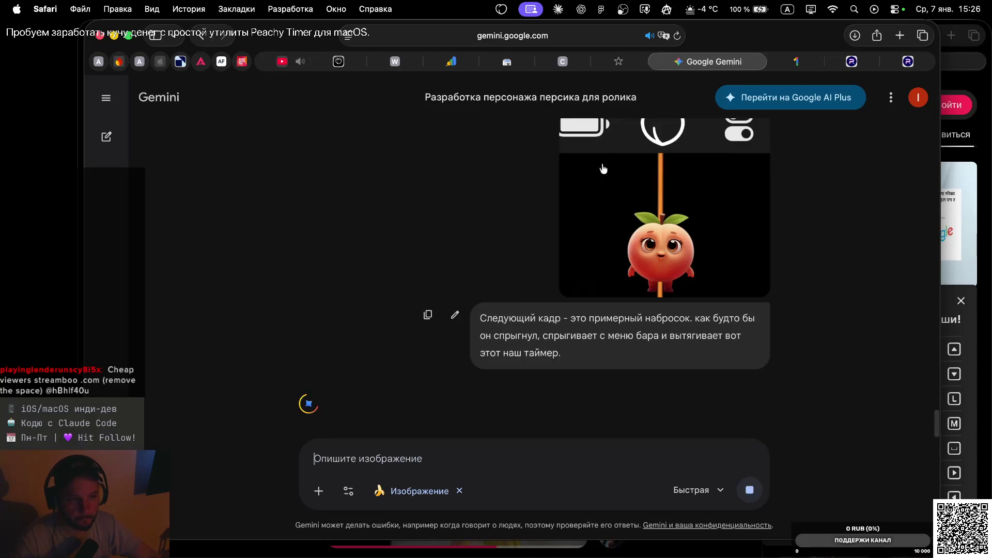
Review the generated image of the peach hanging on the string above the 44c badge.
scroll(595, 193, up, 5)
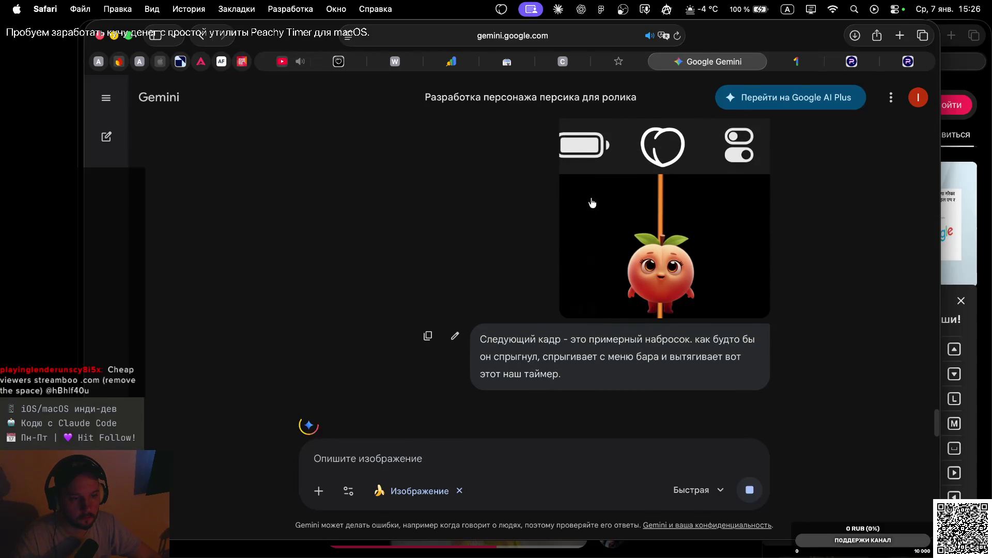
scroll(596, 218, up, 1)
scroll(602, 242, down, 3)
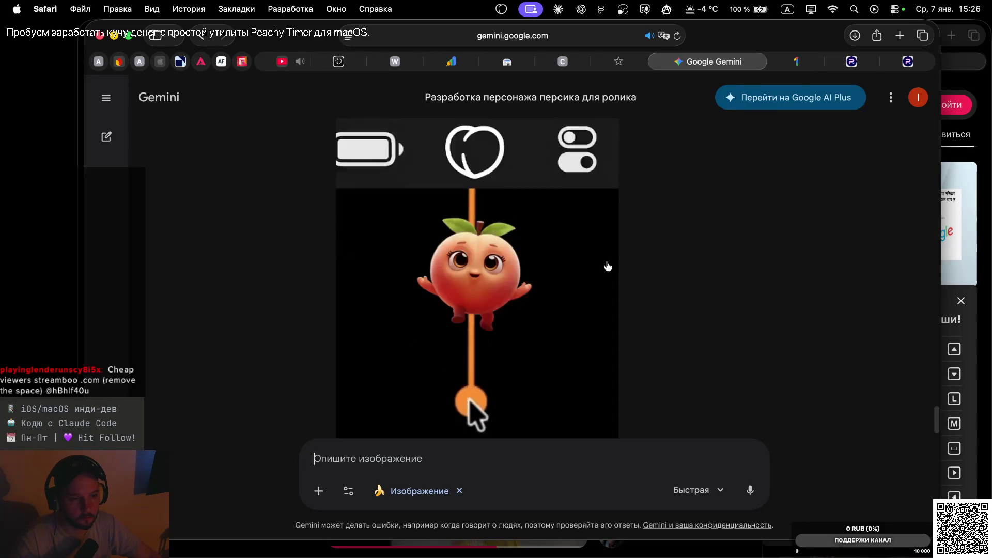
scroll(613, 247, down, 5)
scroll(613, 248, up, 2)
scroll(615, 237, up, 3)
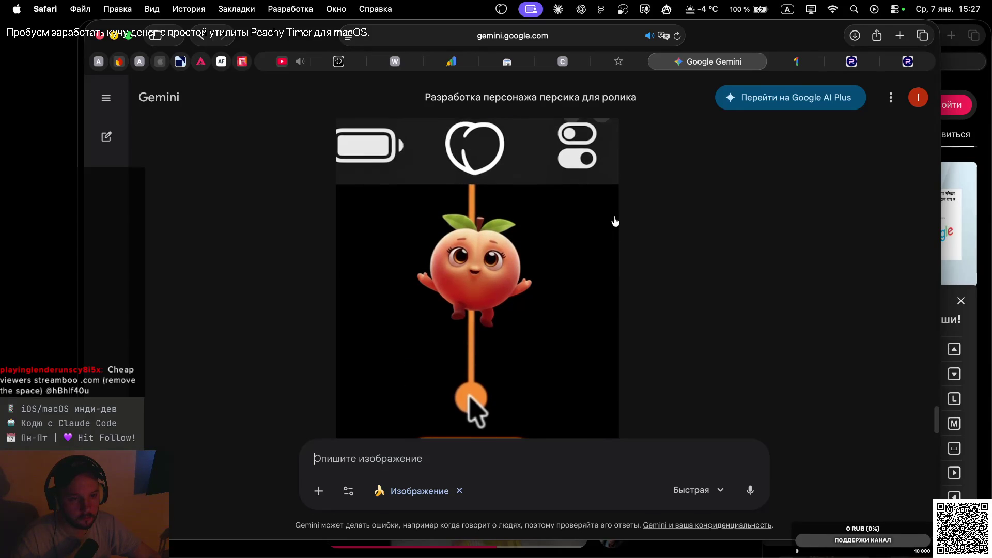
scroll(614, 222, down, 5)
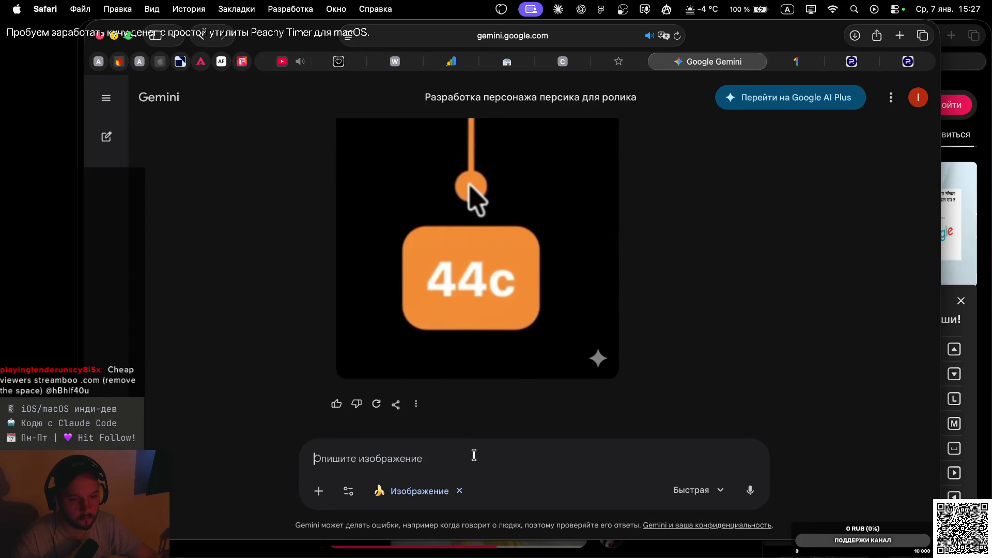
Dictate and send a retry asking the peach to grip the line like a rope, nearer the arrow.
key(ctrl)
key(ctrl)
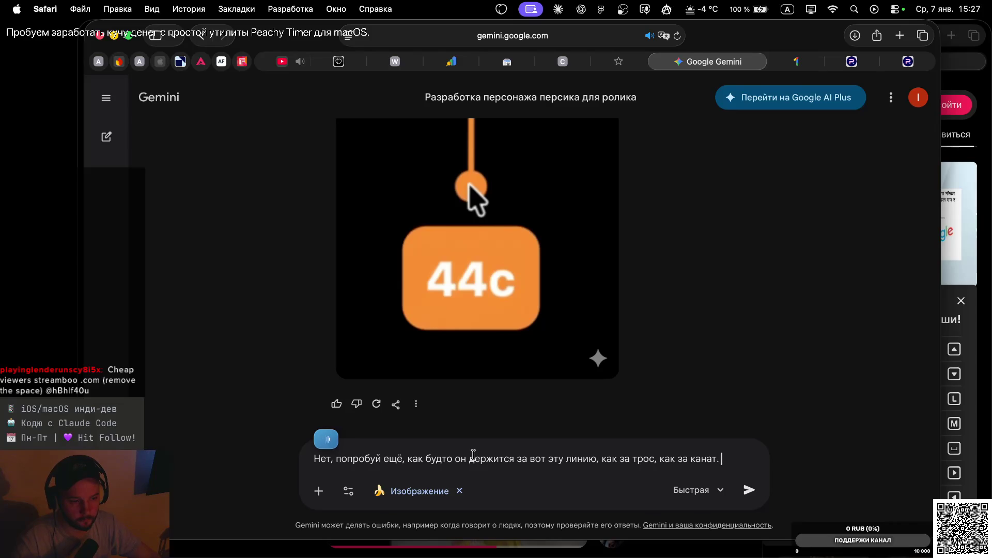
text(И сделай его ближе к курсору.)
key(Return)
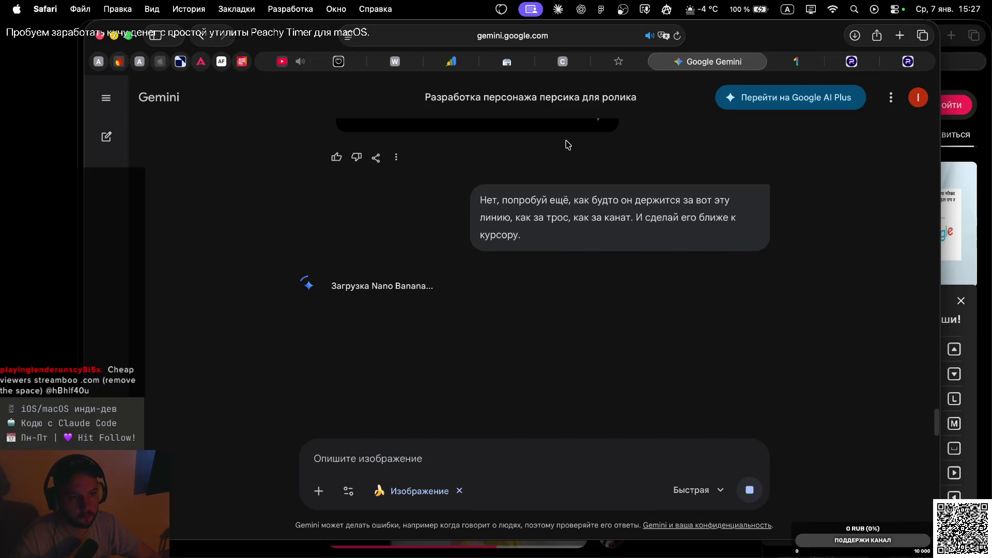
Scroll through the chat comparing the new two-armed line-gripping peach with earlier frames.
scroll(568, 145, up, 10)
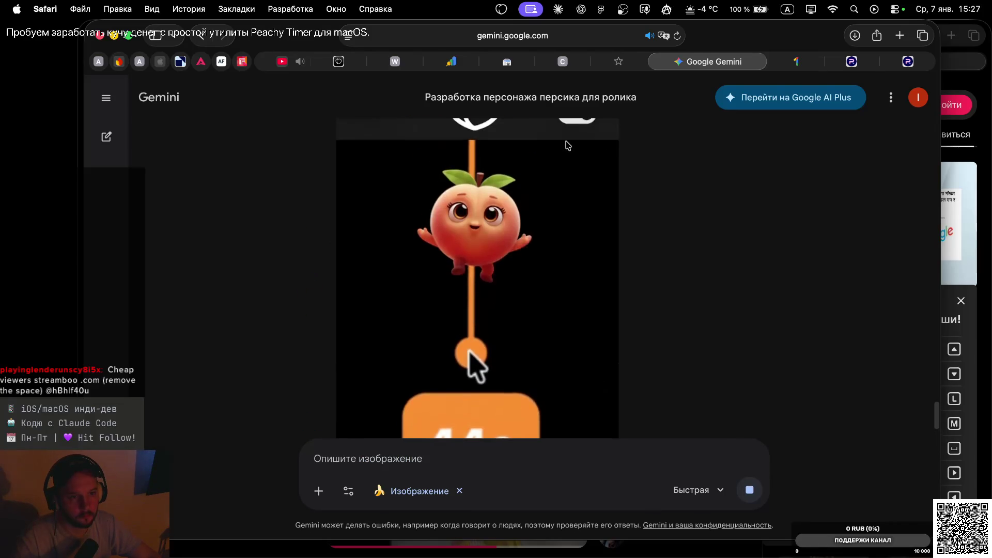
scroll(567, 145, down, 5)
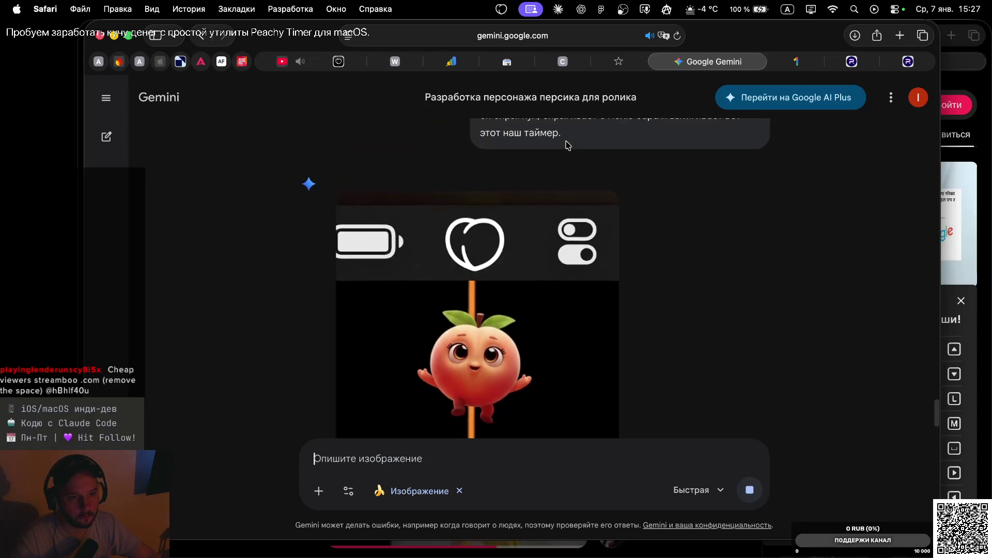
scroll(568, 145, down, 5)
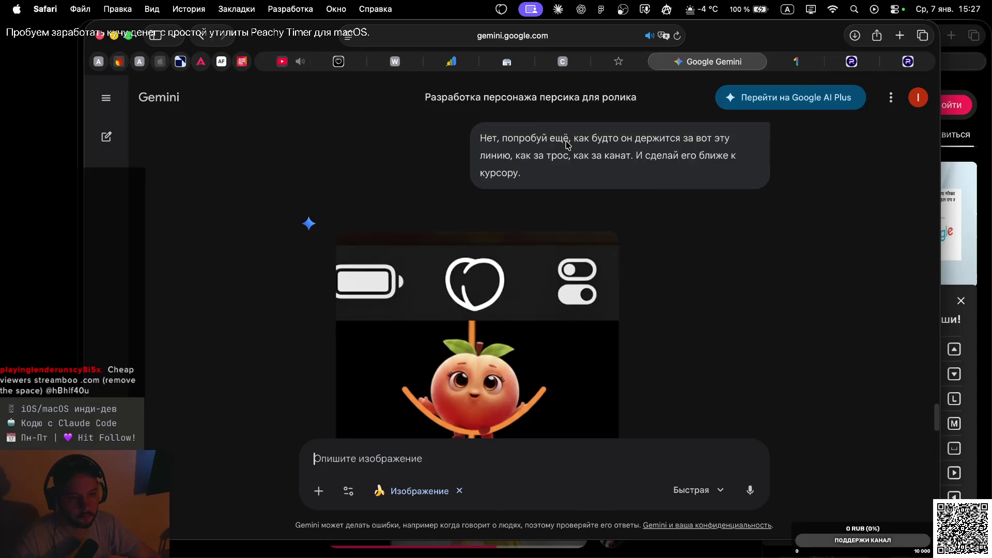
scroll(566, 141, down, 2)
scroll(566, 143, down, 3)
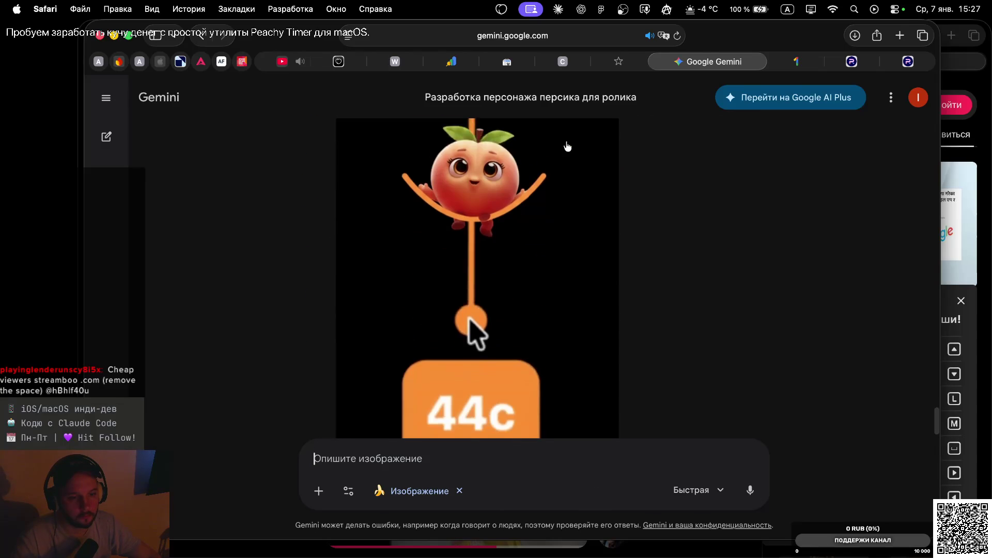
scroll(567, 147, up, 1)
scroll(567, 147, down, 3)
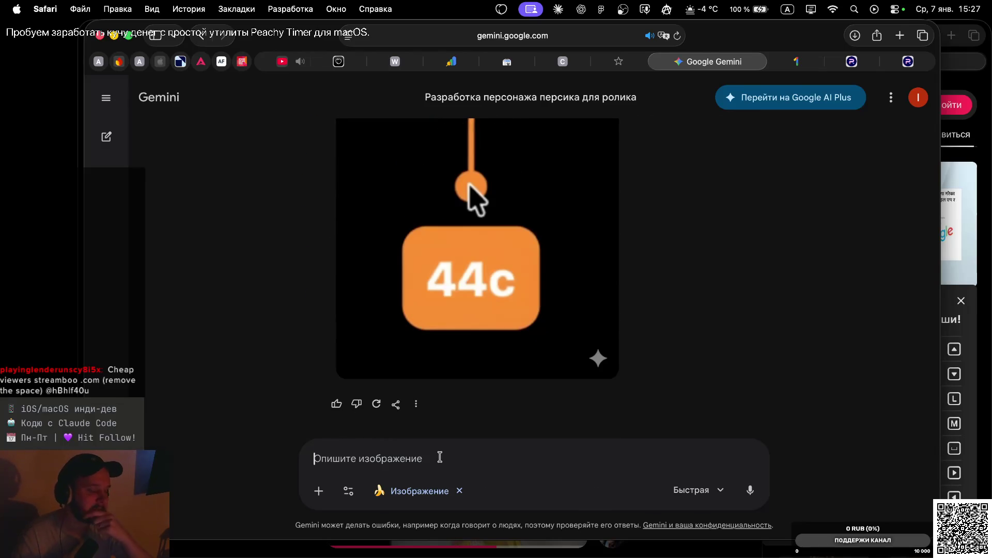
scroll(474, 241, up, 5)
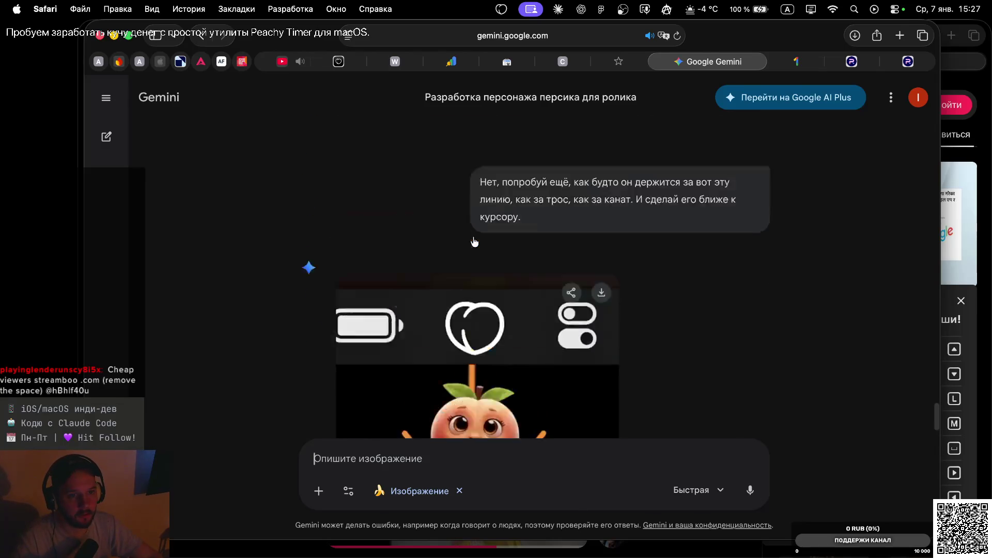
scroll(475, 241, down, 3)
scroll(474, 241, up, 4)
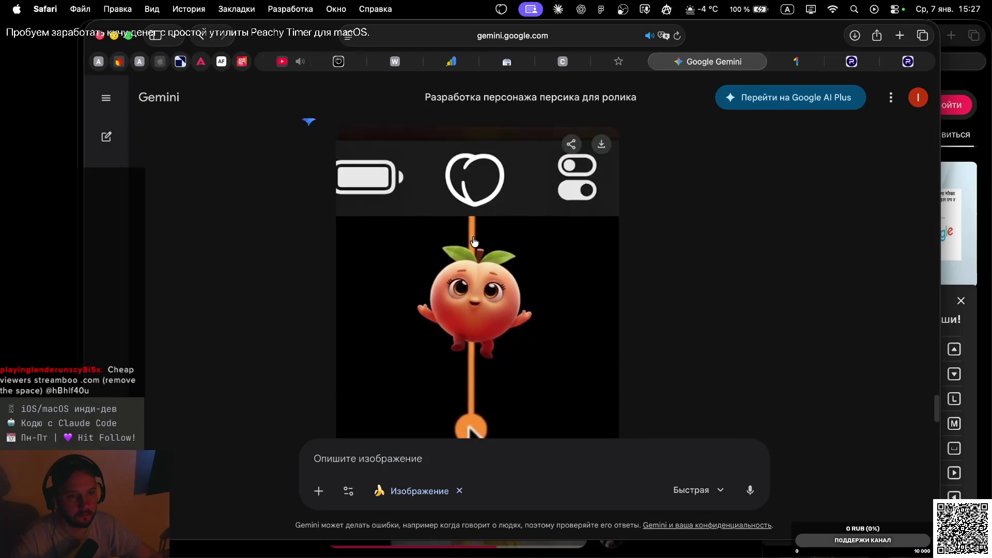
scroll(474, 243, up, 3)
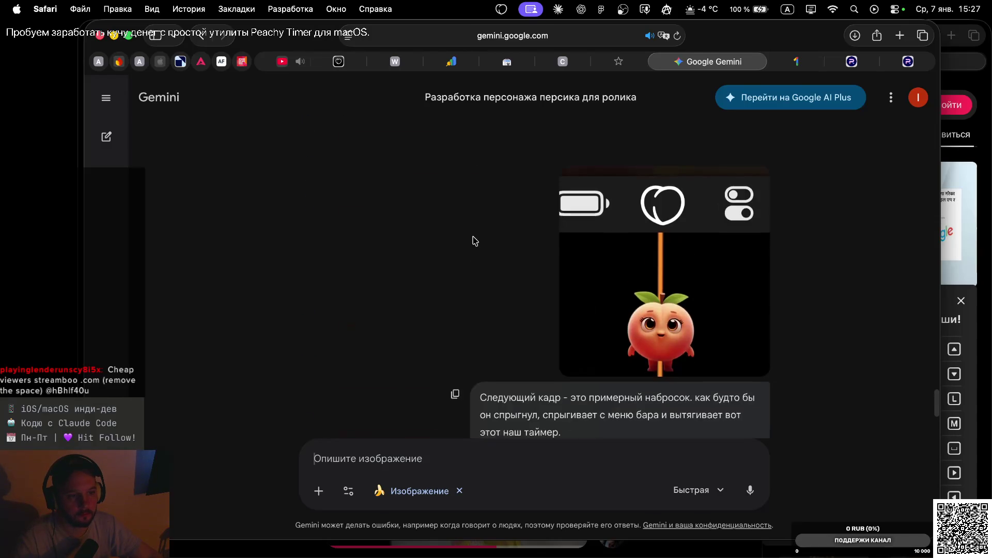
scroll(472, 239, down, 8)
Dictate and send a side-view request: peach wraps arms and legs around the rope above 44 seconds.
key(fn)
key(fn)
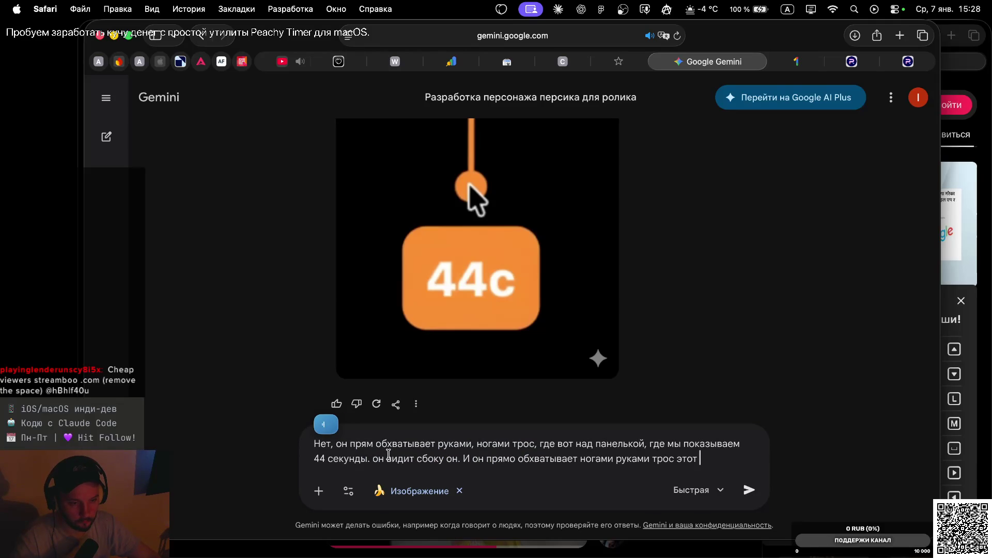
key(Return)
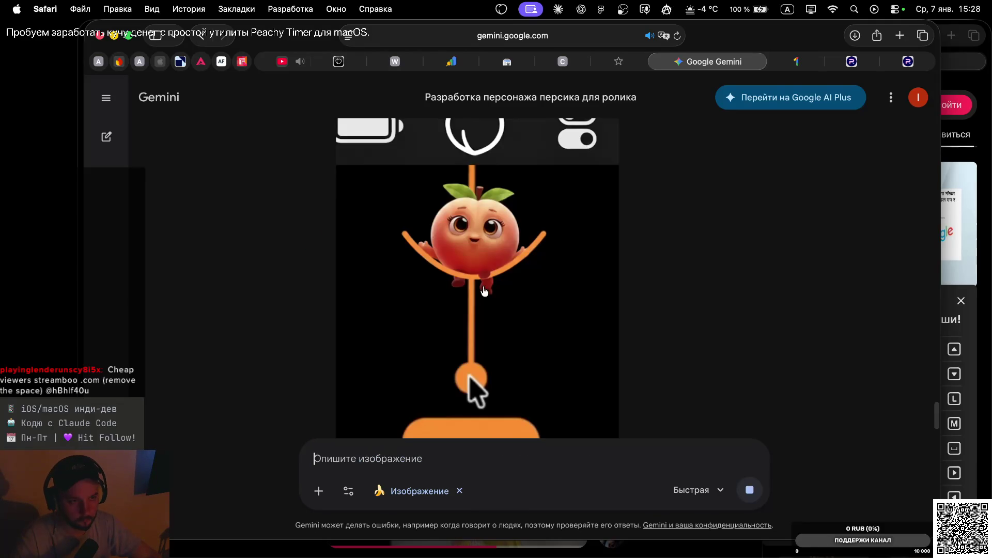
scroll(485, 287, up, 5)
scroll(476, 171, up, 5)
scroll(498, 303, up, 3)
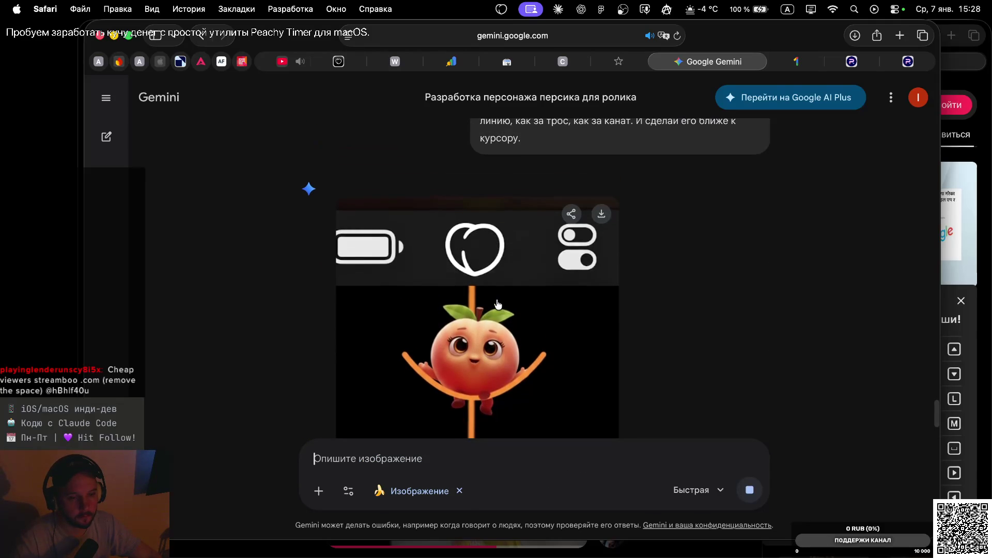
scroll(498, 304, down, 3)
scroll(498, 304, up, 2)
scroll(498, 304, down, 3)
scroll(498, 304, down, 5)
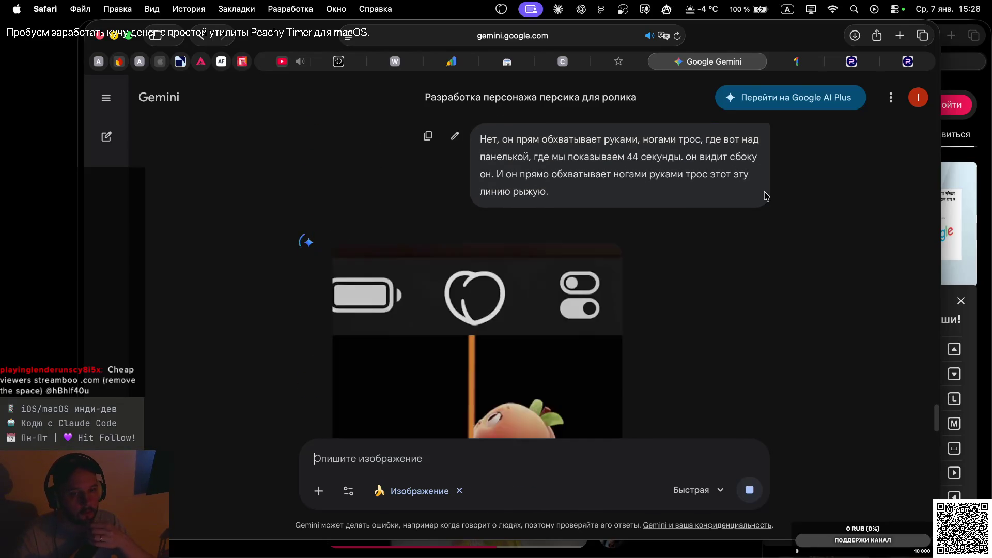
scroll(777, 232, down, 5)
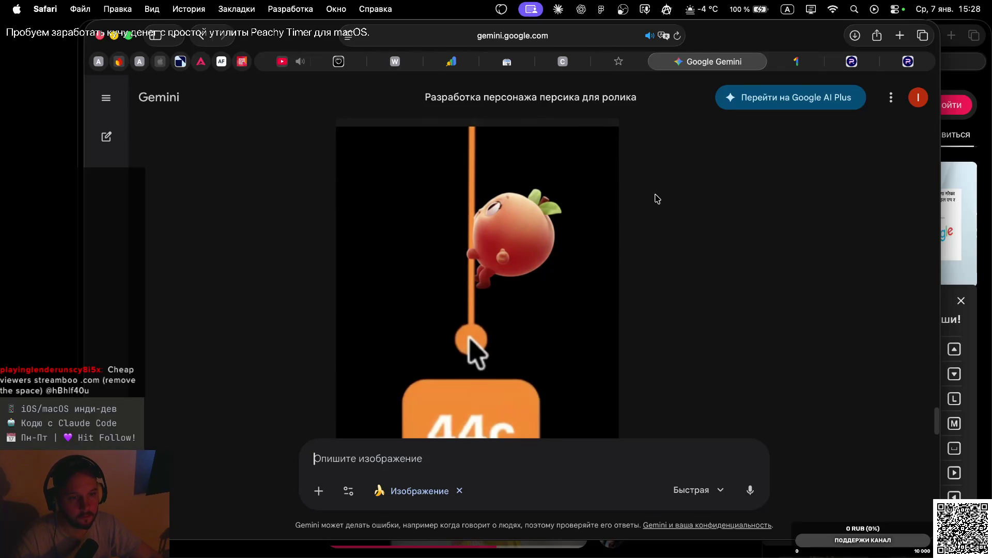
scroll(656, 199, down, 3)
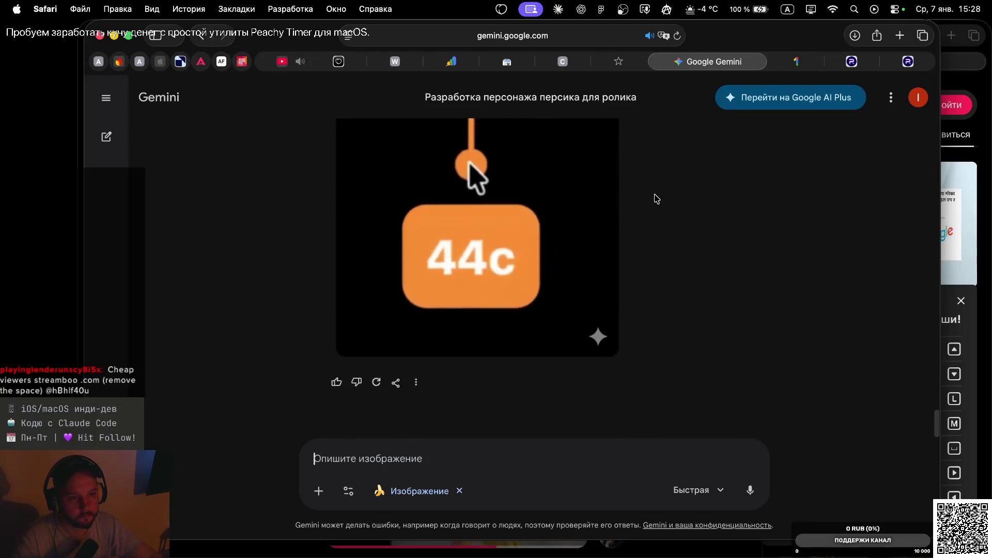
scroll(656, 199, down, 6)
scroll(656, 199, up, 3)
scroll(656, 199, down, 5)
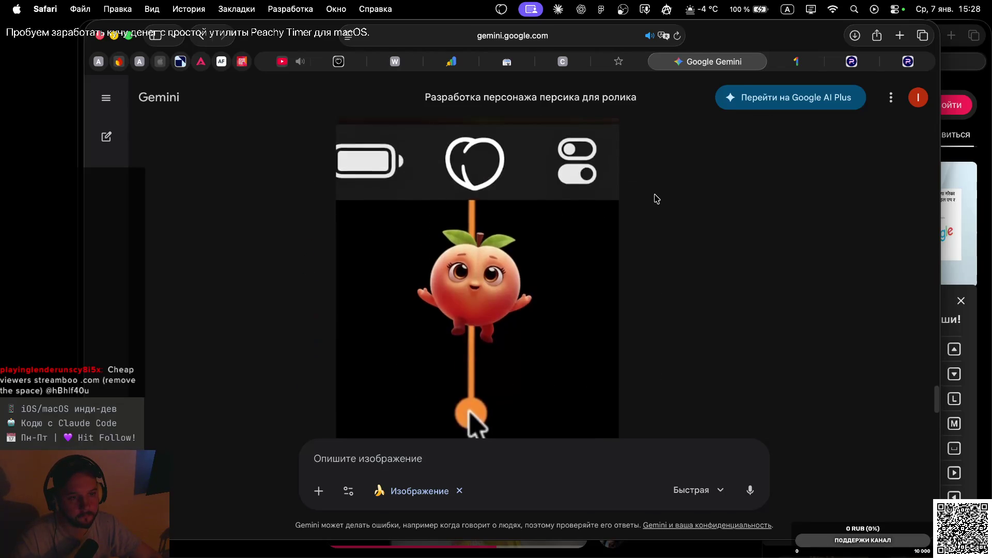
scroll(656, 199, up, 6)
scroll(656, 199, up, 2)
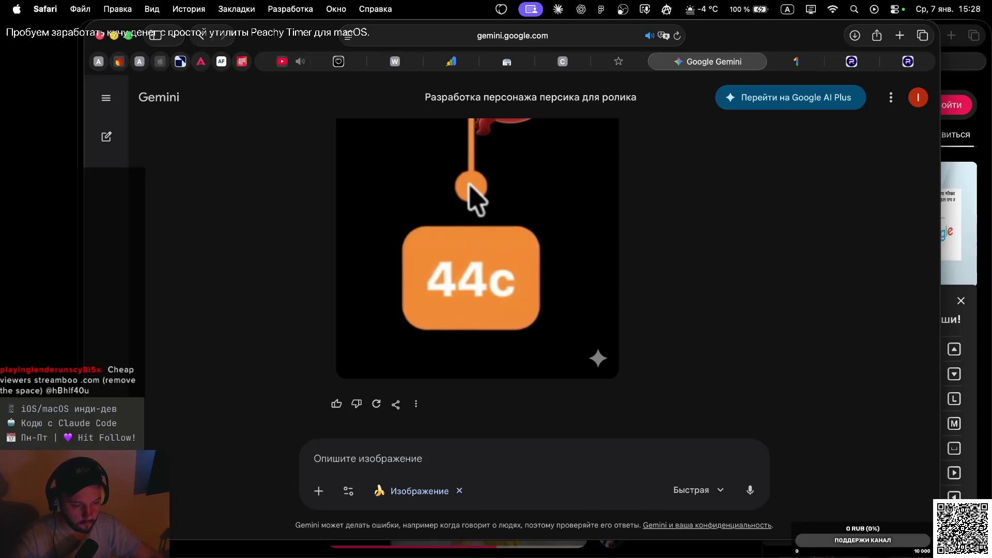
scroll(557, 189, up, 4)
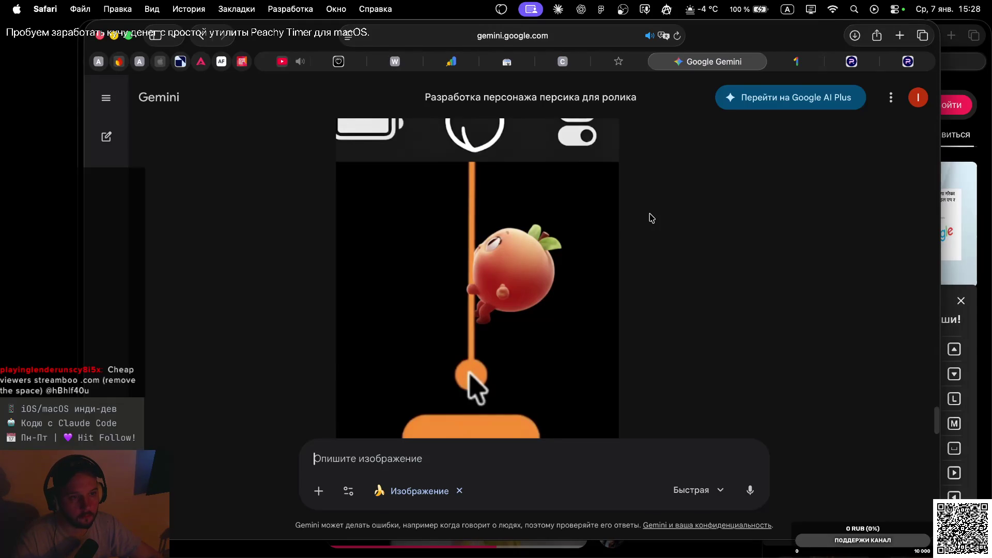
scroll(649, 214, up, 1)
scroll(649, 214, down, 6)
scroll(651, 217, up, 7)
scroll(652, 217, up, 1)
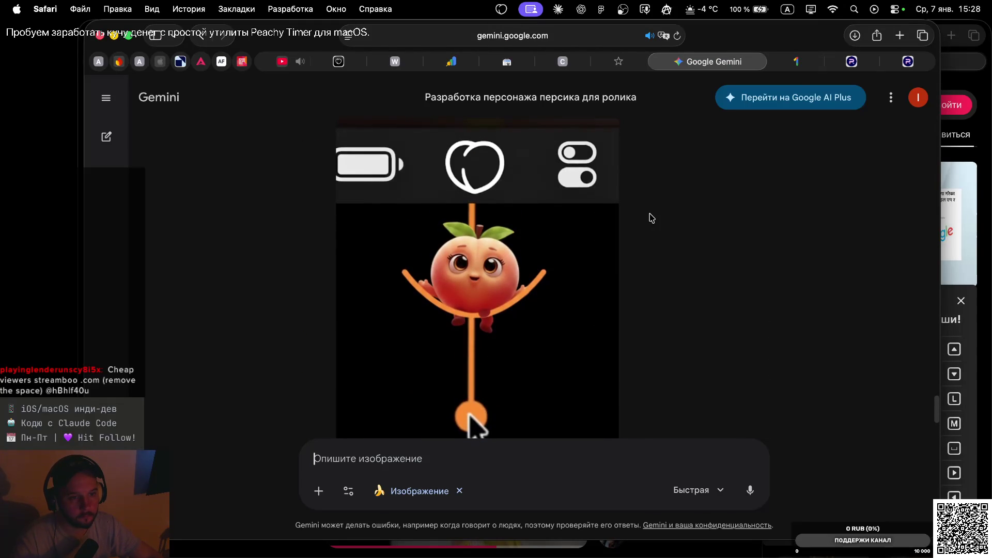
scroll(656, 261, down, 6)
scroll(656, 261, down, 8)
scroll(655, 260, up, 5)
scroll(655, 261, down, 15)
scroll(656, 261, down, 3)
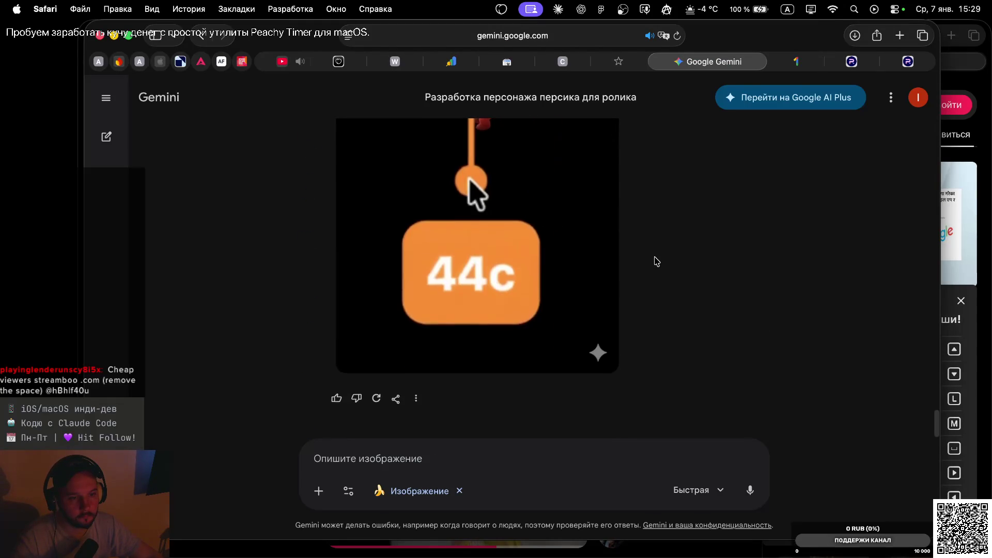
scroll(655, 261, up, 4)
scroll(655, 261, up, 3)
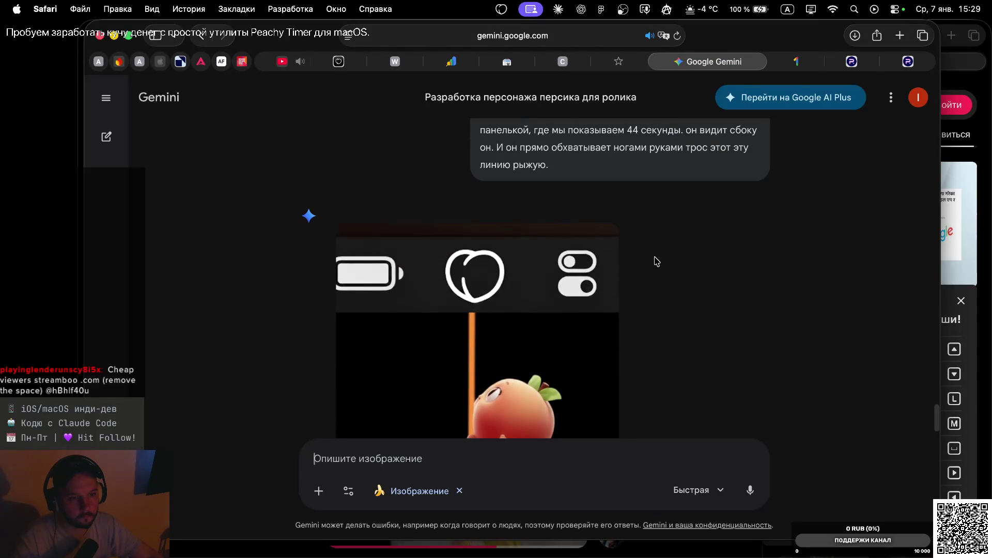
scroll(655, 261, up, 2)
scroll(655, 261, down, 2)
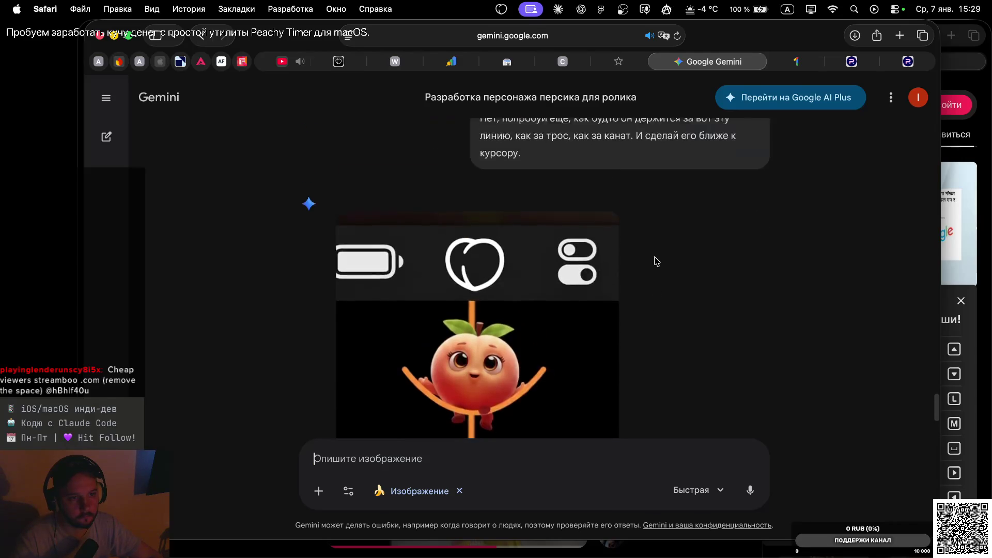
scroll(655, 261, down, 8)
scroll(655, 261, up, 3)
scroll(655, 261, up, 8)
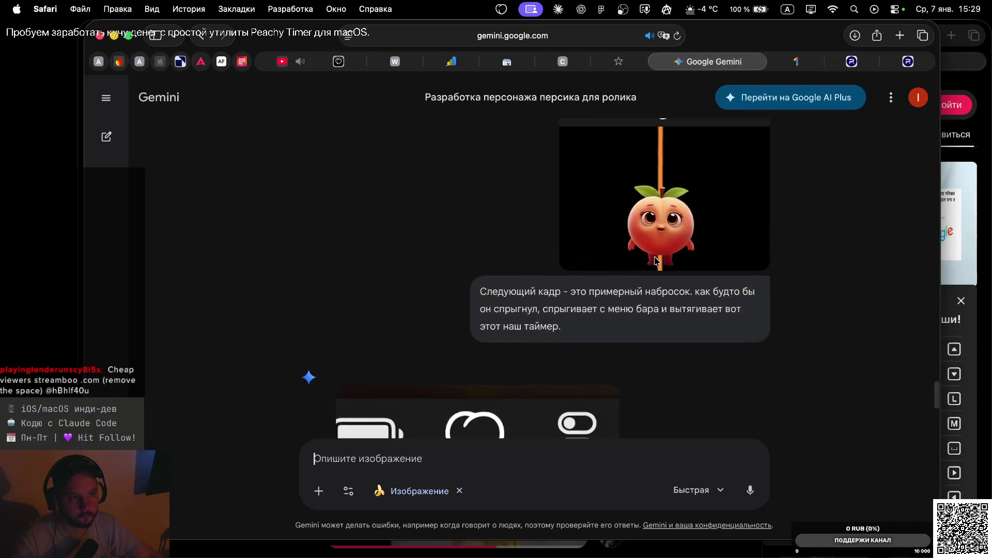
scroll(655, 261, up, 5)
scroll(655, 261, up, 5)
scroll(653, 259, up, 2)
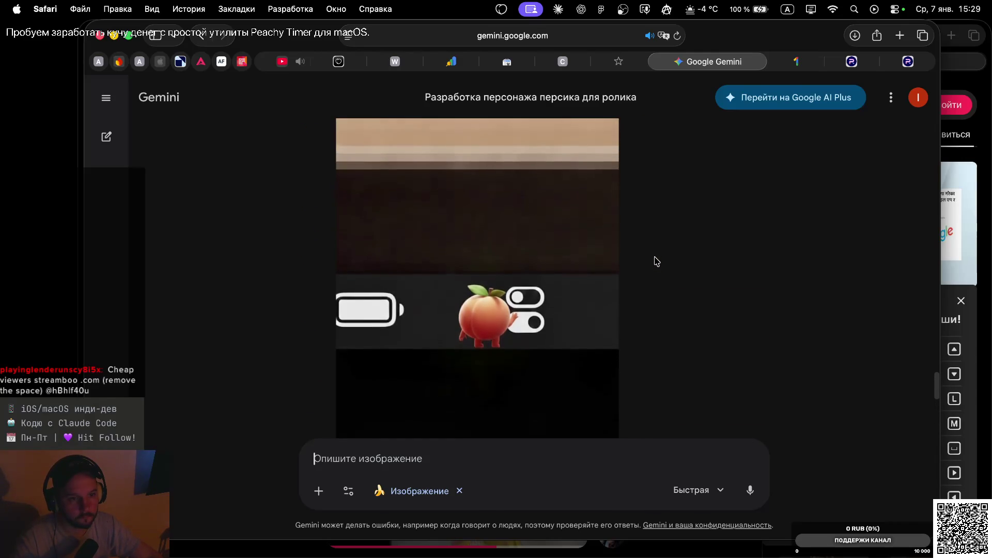
scroll(640, 275, up, 1)
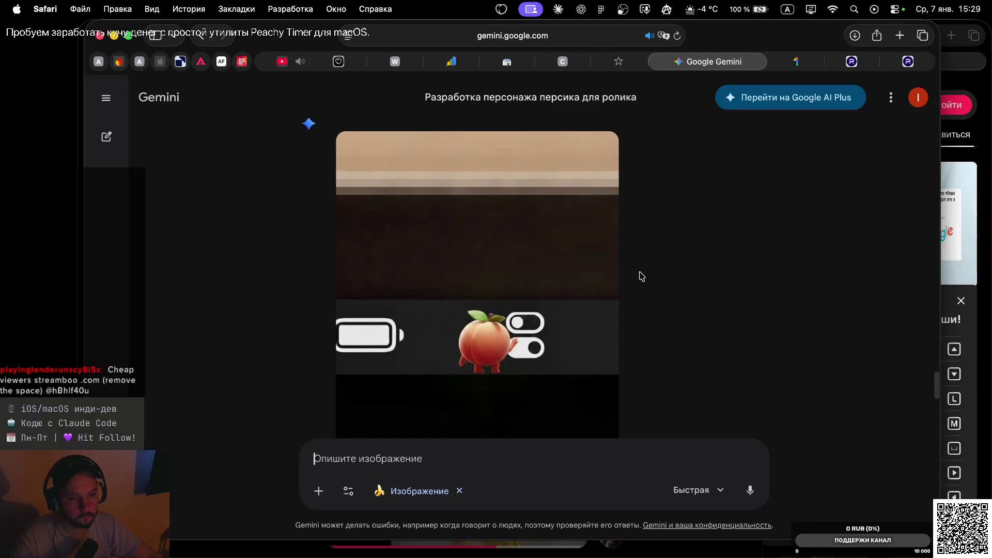
scroll(640, 276, up, 3)
scroll(641, 276, up, 1)
scroll(641, 276, up, 1)
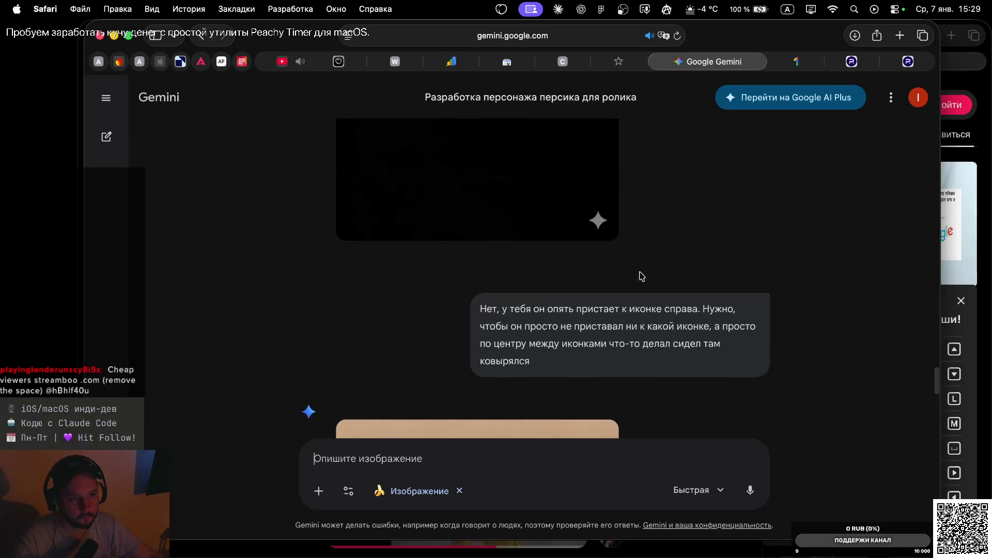
scroll(641, 276, down, 7)
scroll(640, 276, up, 2)
scroll(641, 276, up, 3)
scroll(640, 276, up, 4)
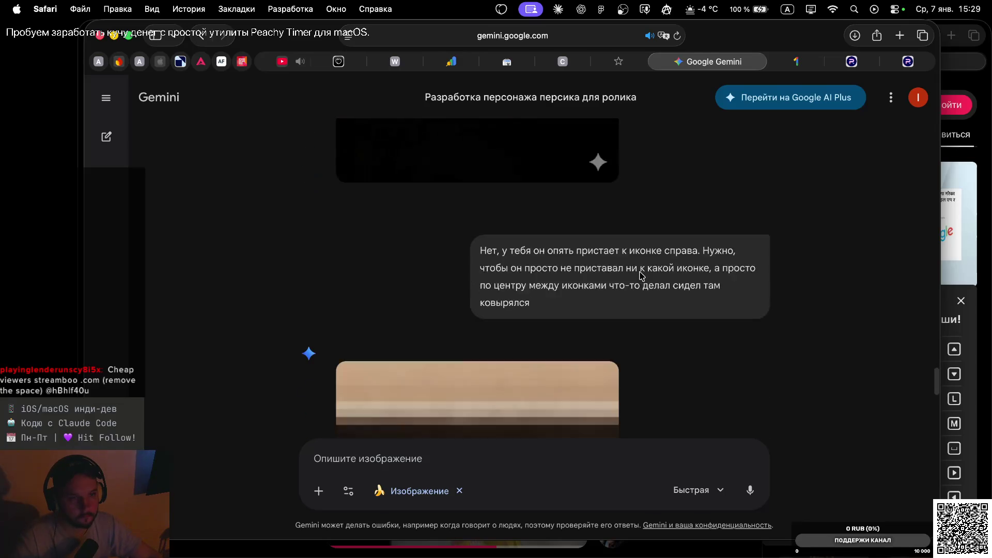
scroll(640, 276, down, 2)
scroll(641, 276, down, 6)
scroll(640, 276, down, 1)
scroll(641, 276, up, 2)
scroll(629, 218, up, 1)
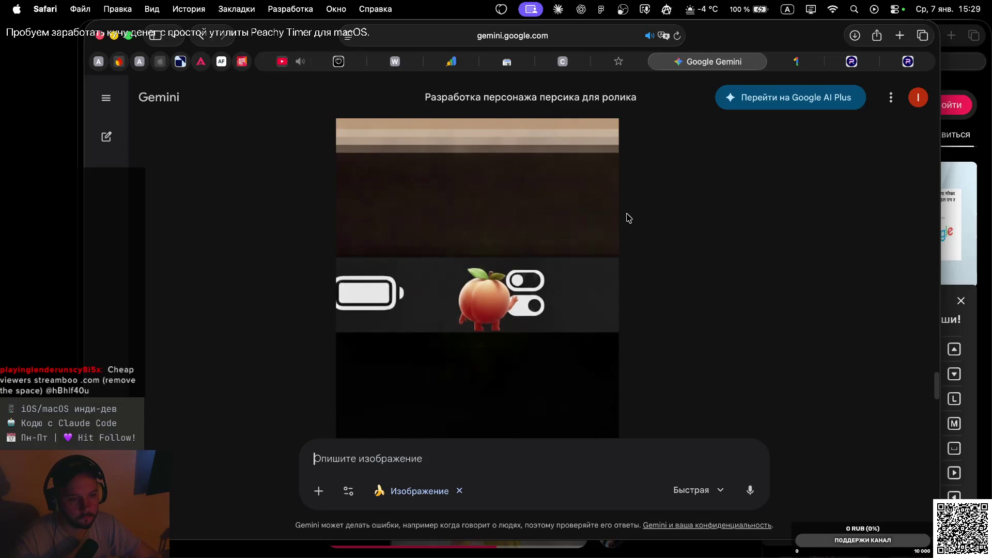
scroll(635, 265, down, 5)
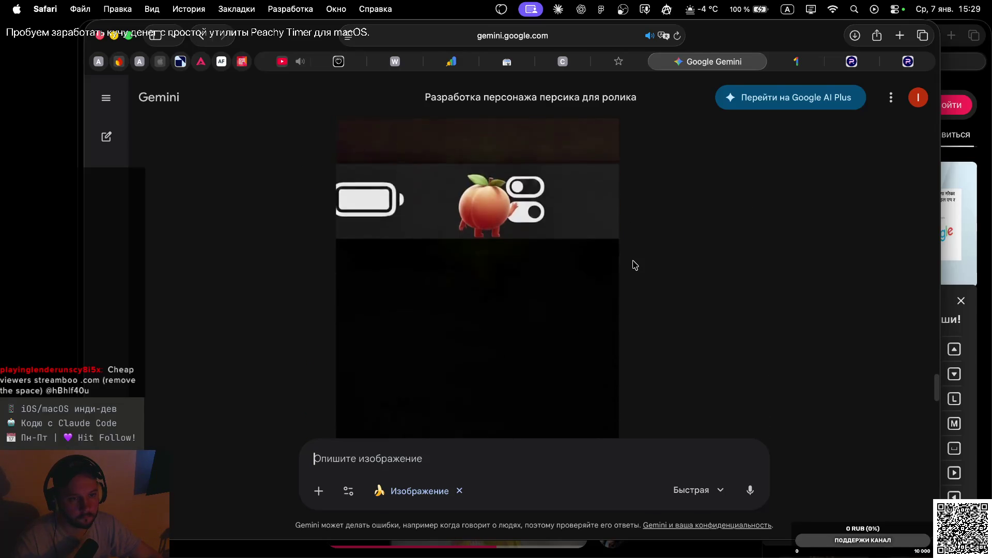
scroll(635, 265, down, 2)
scroll(635, 265, down, 4)
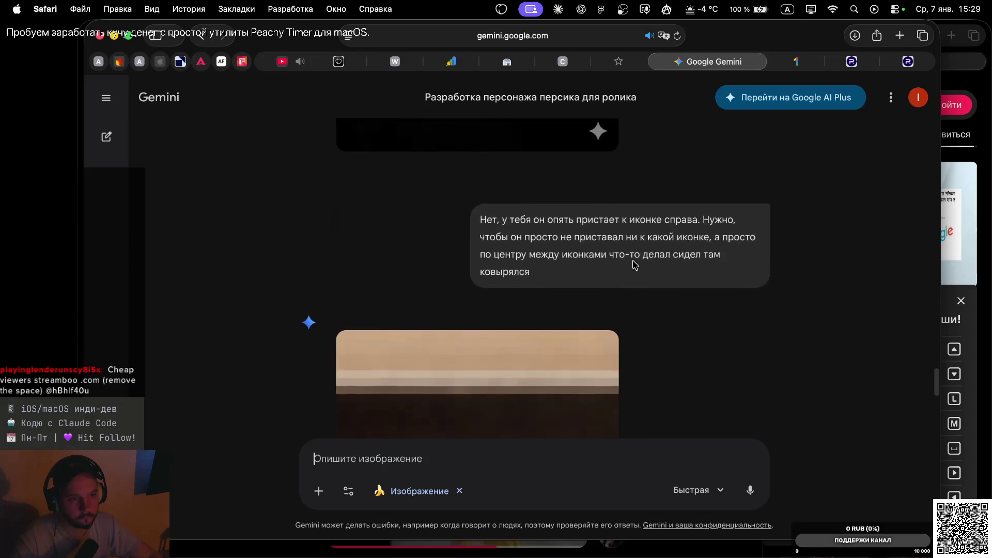
scroll(635, 265, down, 3)
scroll(635, 265, down, 4)
scroll(635, 265, down, 4)
scroll(635, 265, up, 3)
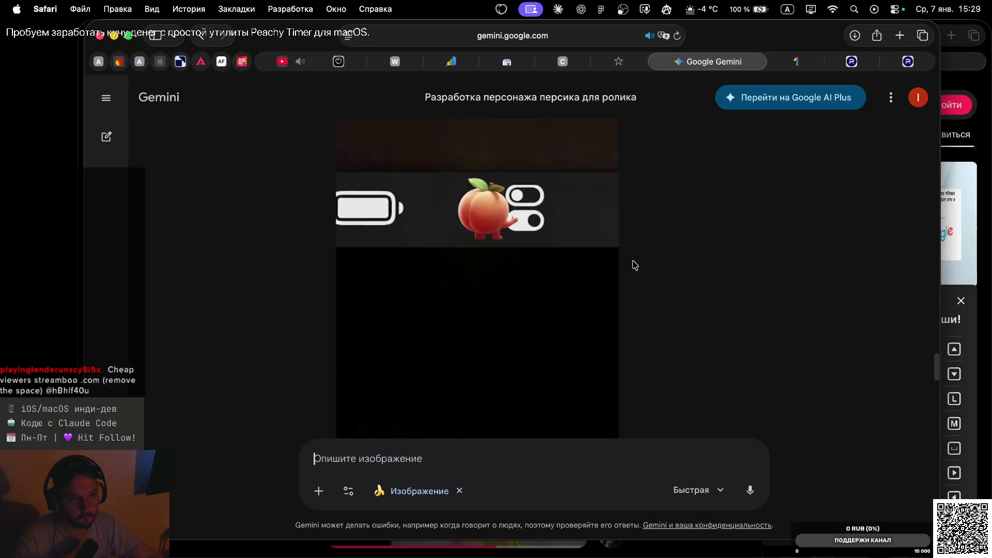
scroll(634, 265, down, 6)
scroll(635, 265, up, 3)
scroll(635, 265, up, 4)
scroll(635, 265, up, 4)
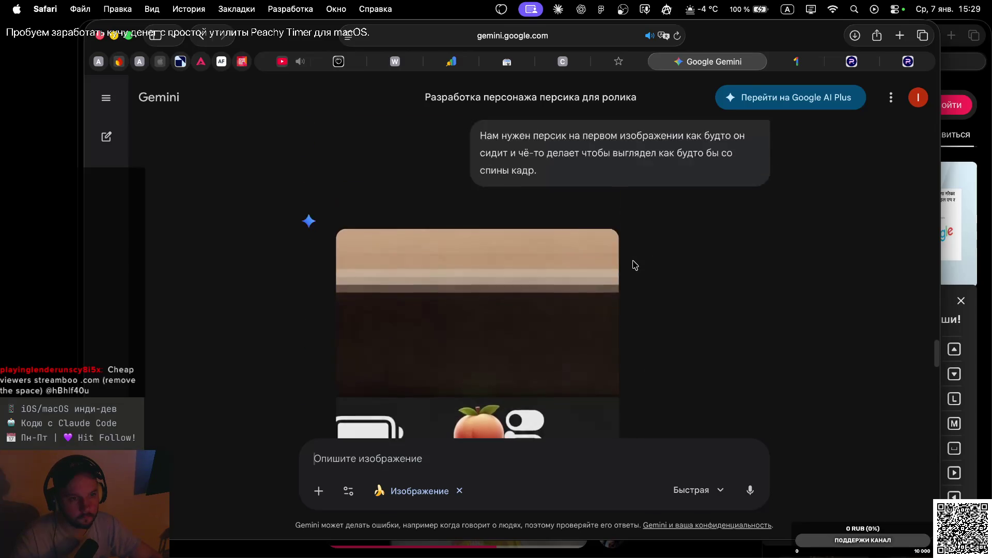
scroll(635, 265, up, 2)
scroll(635, 265, up, 3)
scroll(635, 265, up, 3)
scroll(635, 265, up, 3)
scroll(635, 266, up, 5)
scroll(635, 265, down, 9)
scroll(635, 265, up, 3)
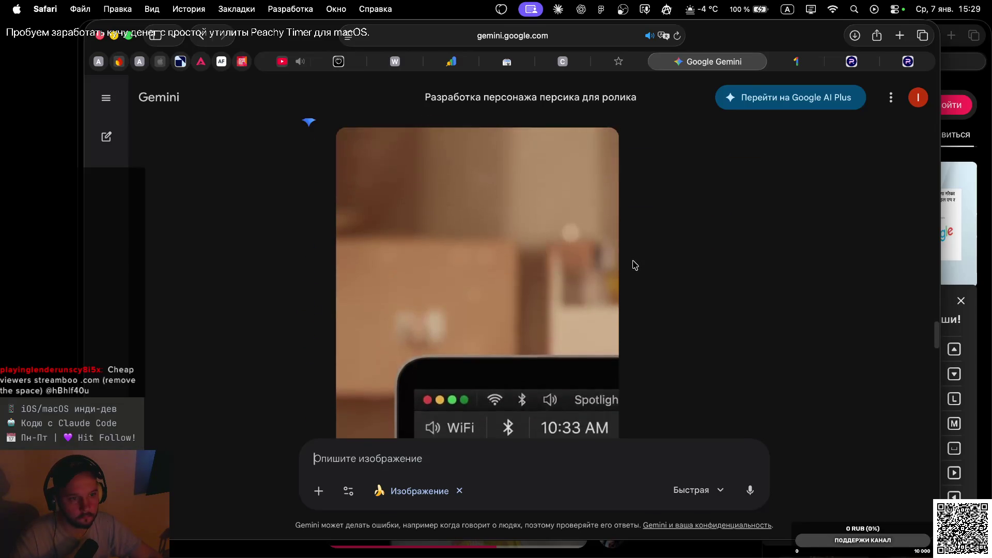
scroll(635, 265, down, 5)
scroll(634, 265, up, 2)
scroll(635, 265, down, 3)
scroll(635, 265, up, 3)
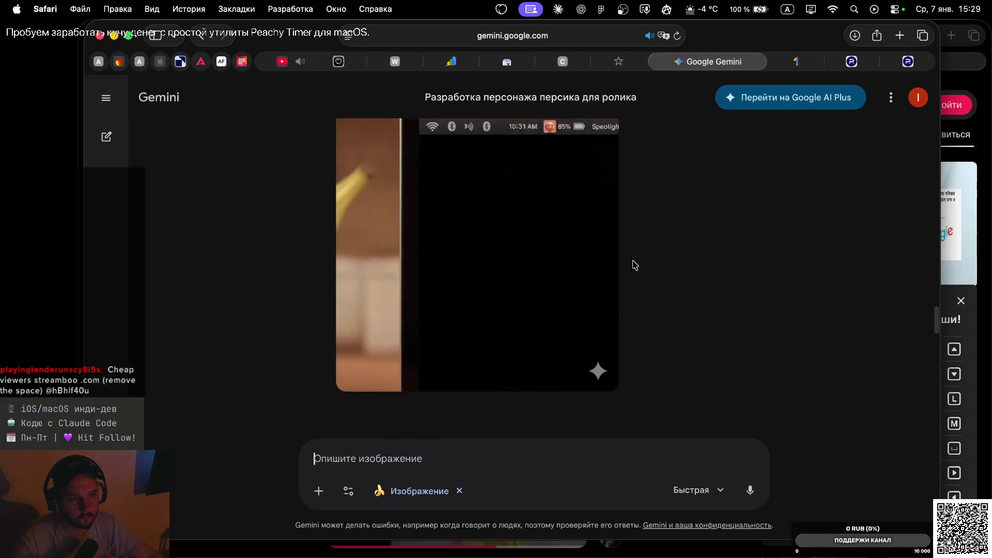
scroll(635, 265, down, 8)
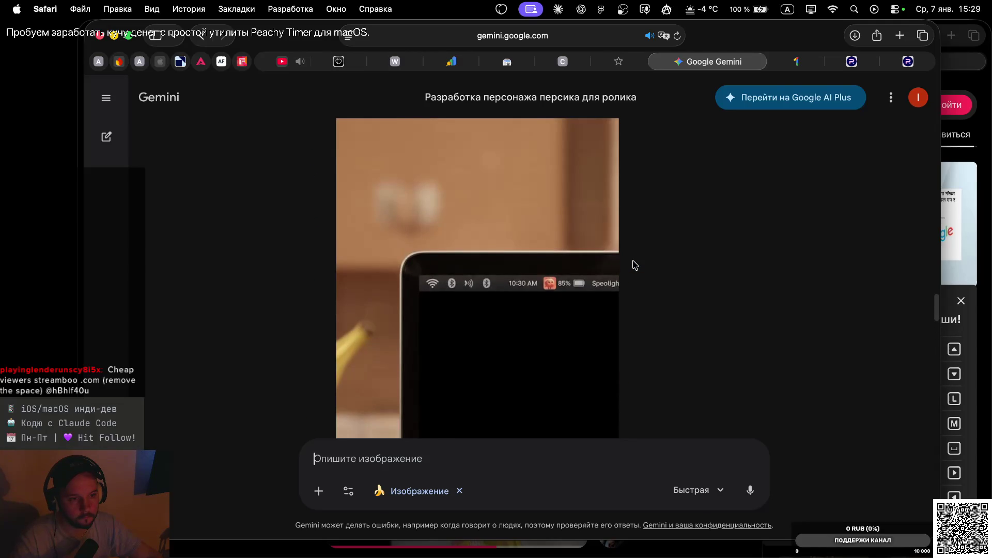
scroll(635, 265, down, 2)
scroll(635, 265, down, 2)
scroll(635, 265, down, 8)
scroll(635, 265, down, 6)
scroll(635, 265, down, 8)
scroll(635, 265, up, 2)
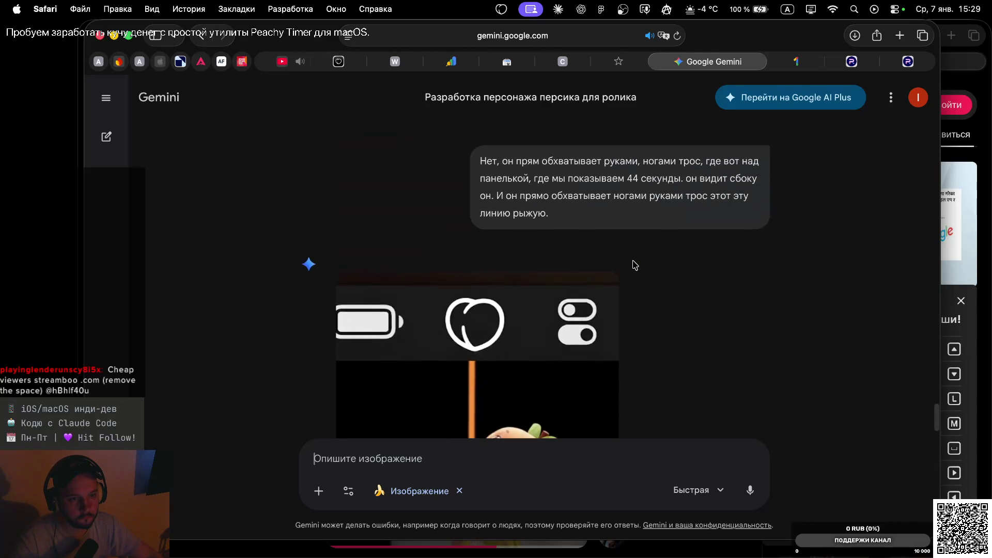
scroll(635, 265, down, 5)
scroll(635, 265, down, 4)
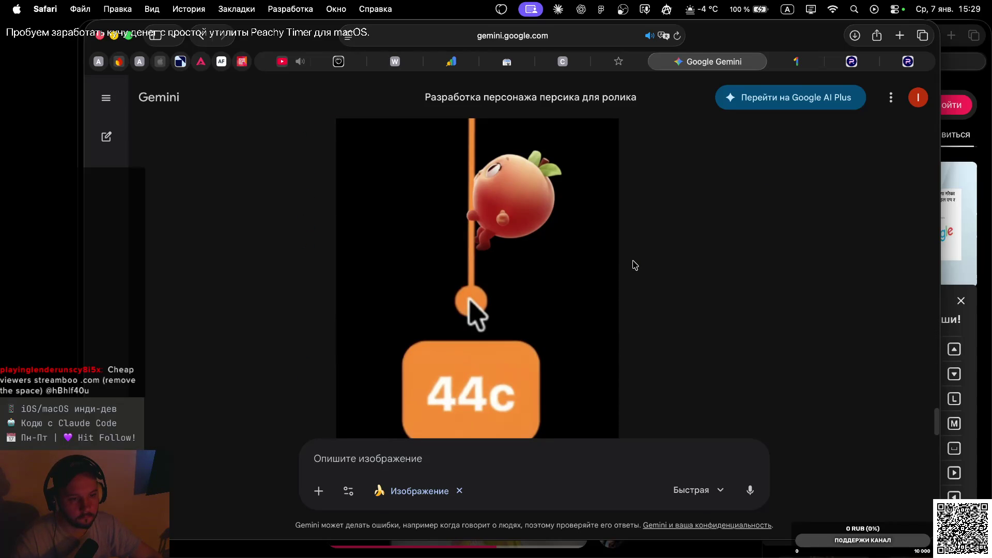
scroll(635, 265, down, 8)
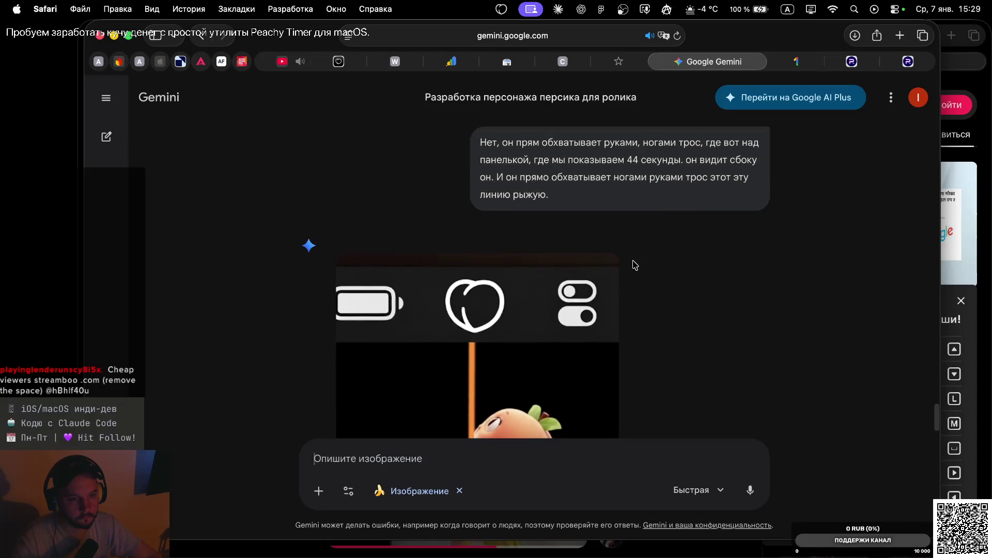
scroll(635, 265, up, 7)
scroll(635, 265, down, 2)
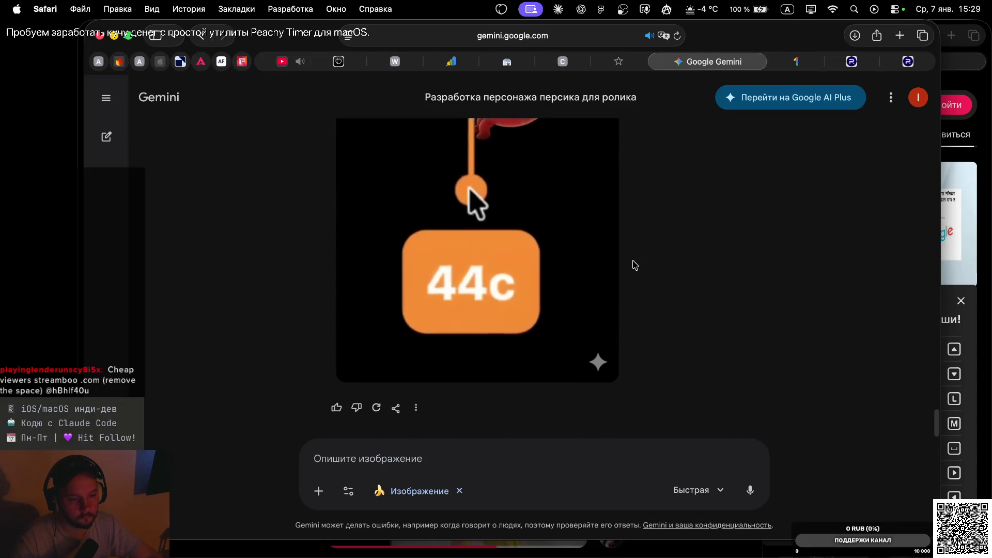
scroll(635, 265, down, 8)
scroll(635, 265, up, 3)
scroll(635, 265, down, 5)
scroll(635, 265, up, 12)
scroll(635, 265, down, 5)
scroll(635, 265, up, 10)
scroll(635, 265, up, 3)
scroll(634, 265, down, 5)
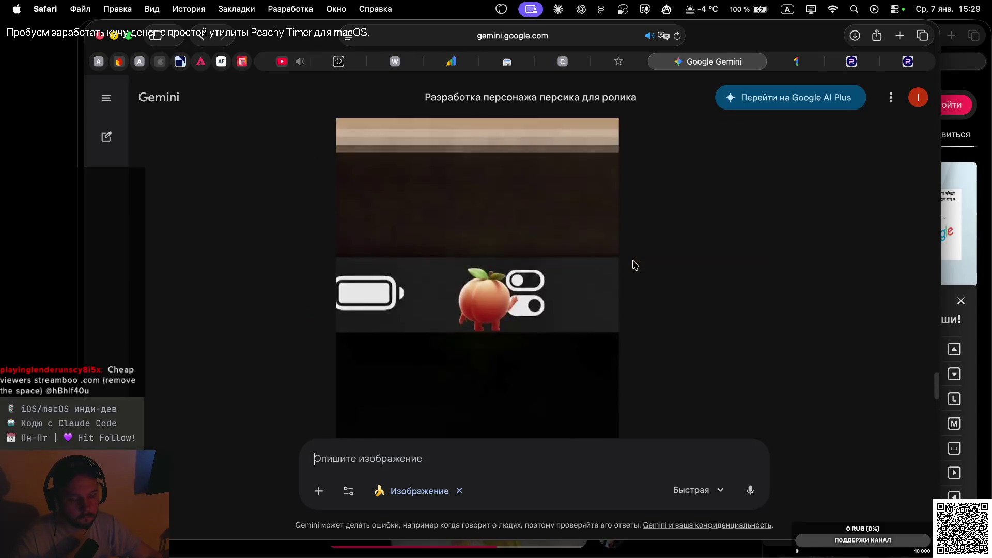
scroll(635, 265, up, 5)
scroll(634, 265, down, 8)
scroll(634, 265, down, 5)
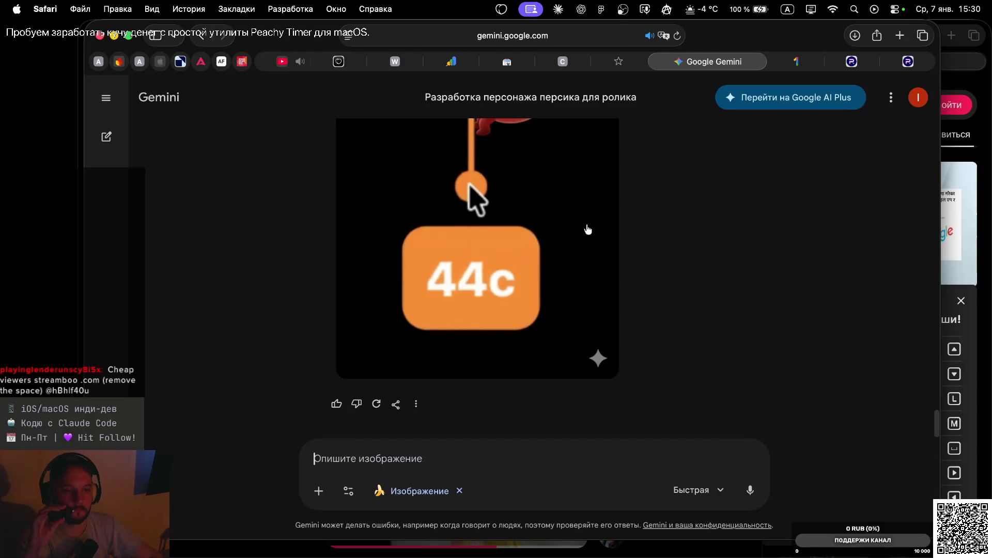
scroll(587, 228, up, 8)
scroll(531, 243, down, 6)
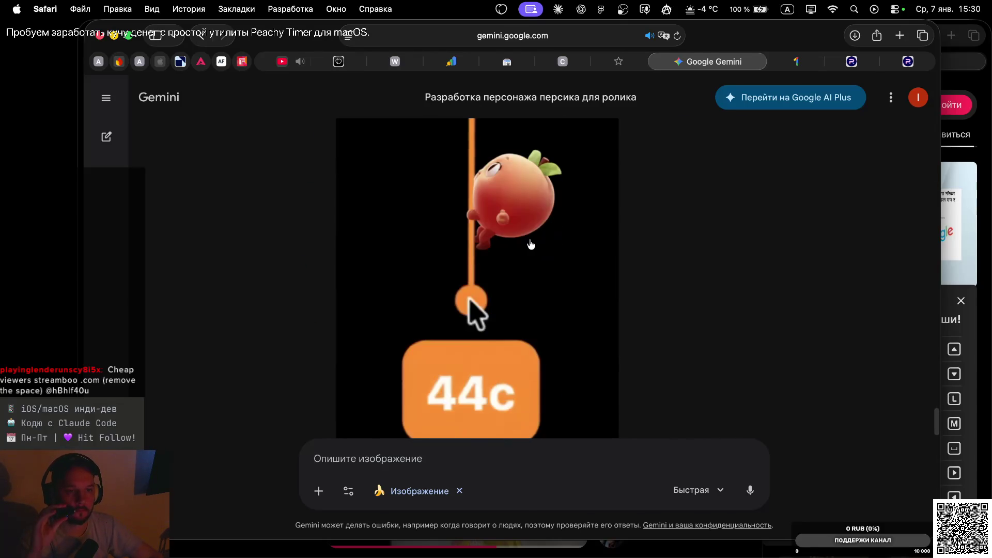
scroll(530, 244, up, 4)
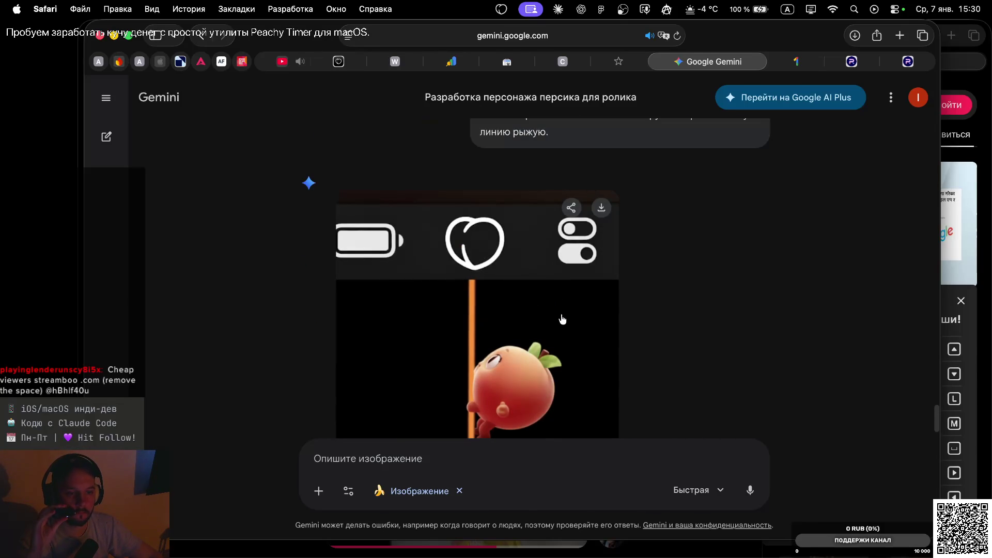
scroll(568, 310, up, 3)
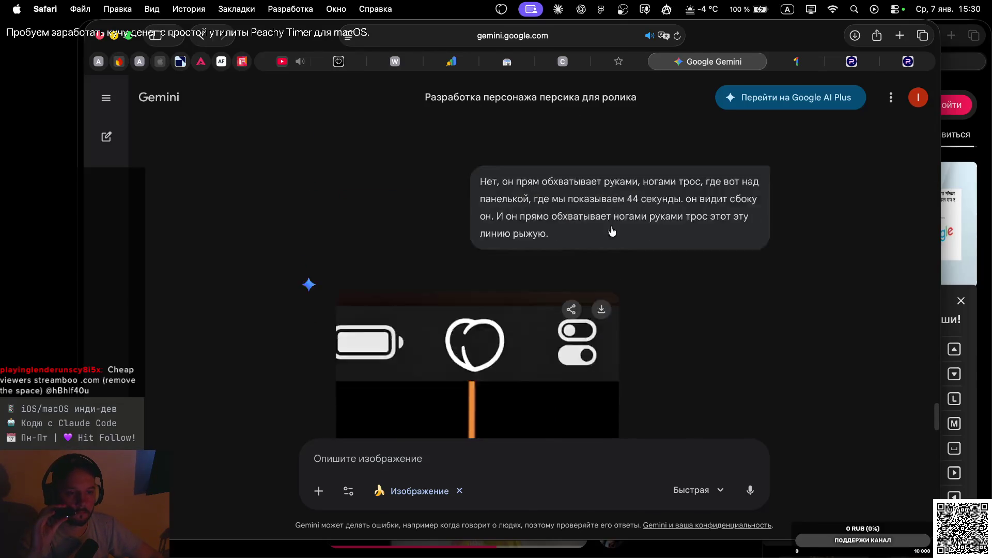
scroll(611, 230, up, 3)
scroll(611, 230, down, 10)
scroll(611, 230, up, 4)
scroll(612, 230, down, 3)
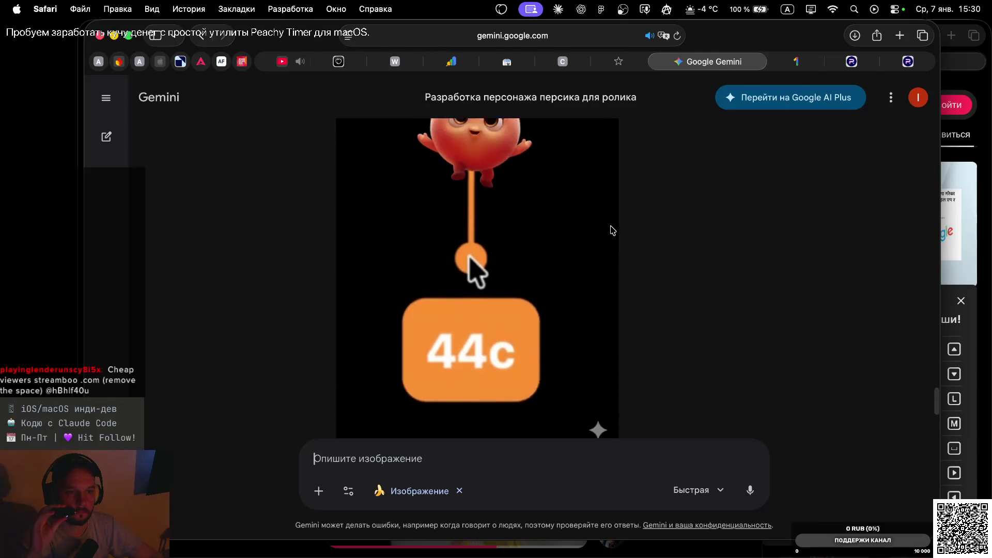
scroll(612, 230, up, 4)
scroll(611, 230, up, 3)
scroll(611, 230, up, 4)
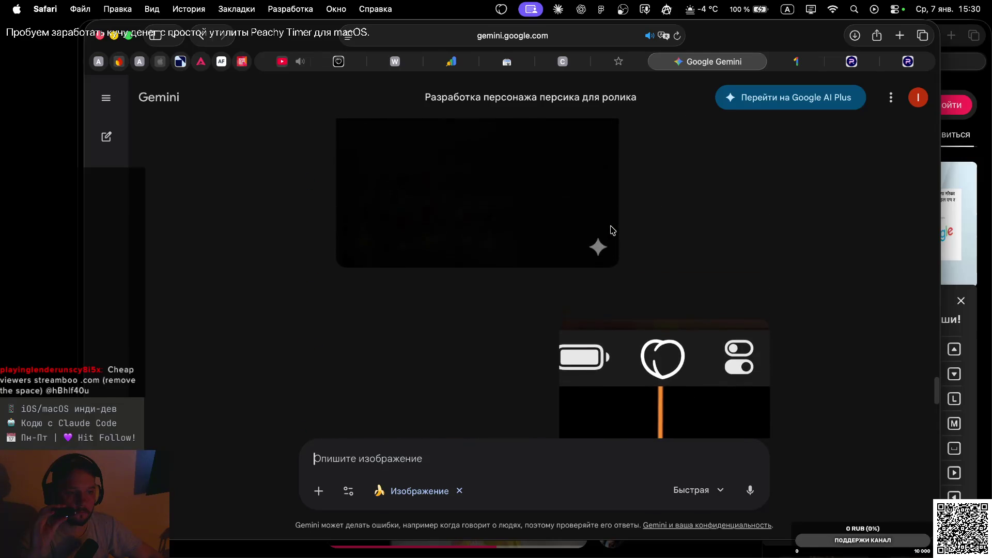
scroll(611, 230, down, 6)
scroll(612, 231, up, 8)
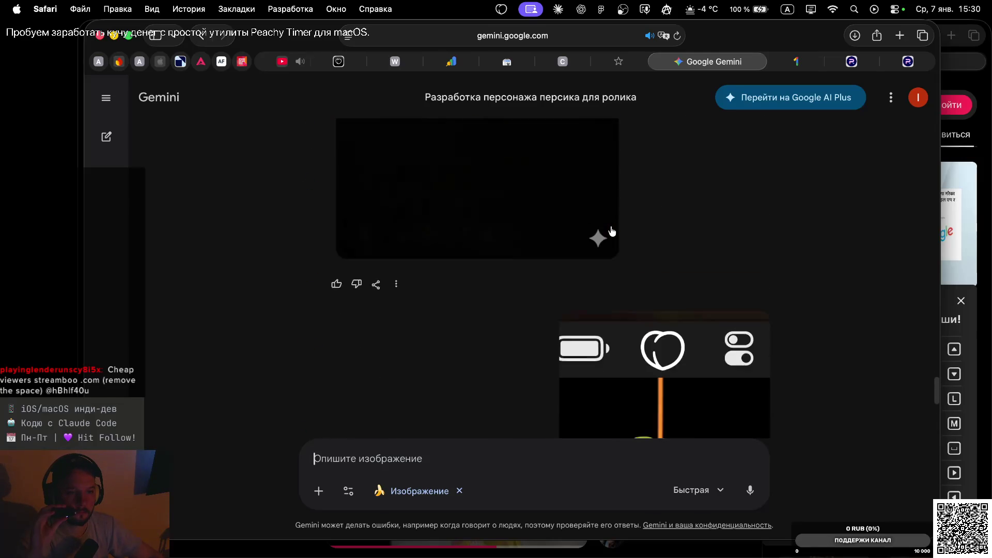
scroll(611, 230, down, 9)
scroll(611, 231, down, 3)
scroll(612, 231, up, 6)
scroll(611, 231, up, 3)
scroll(611, 231, down, 6)
scroll(612, 231, up, 10)
scroll(612, 231, down, 12)
scroll(612, 231, down, 8)
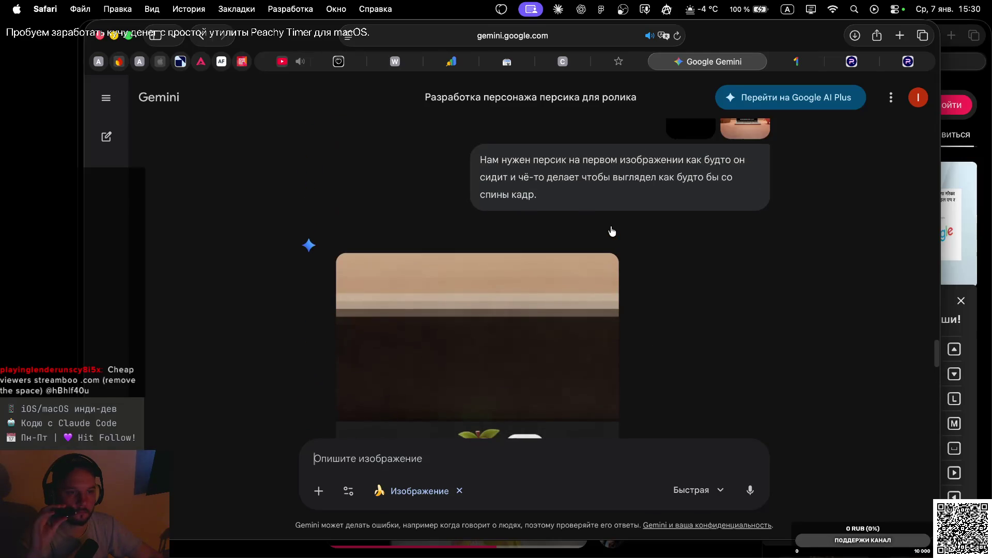
scroll(612, 231, up, 5)
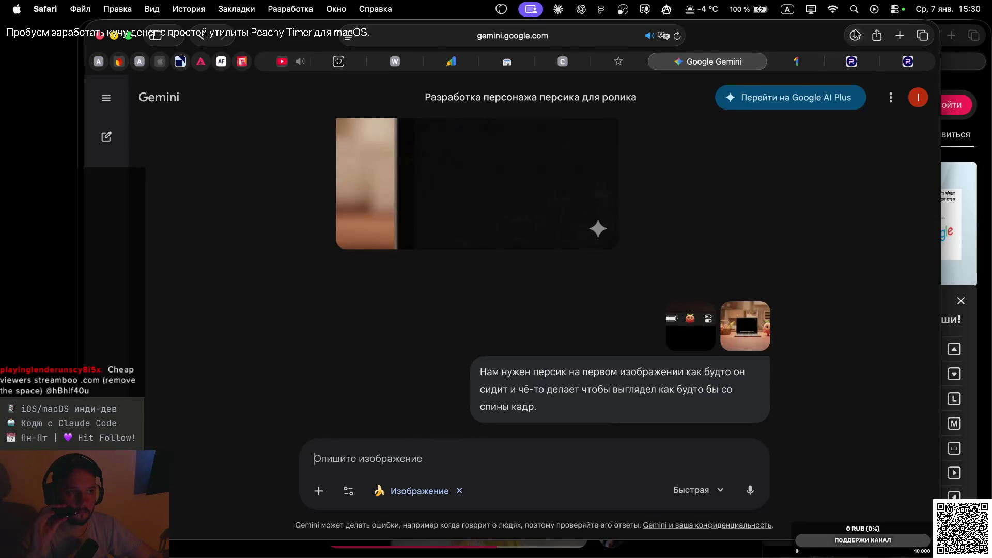
click(900, 36)
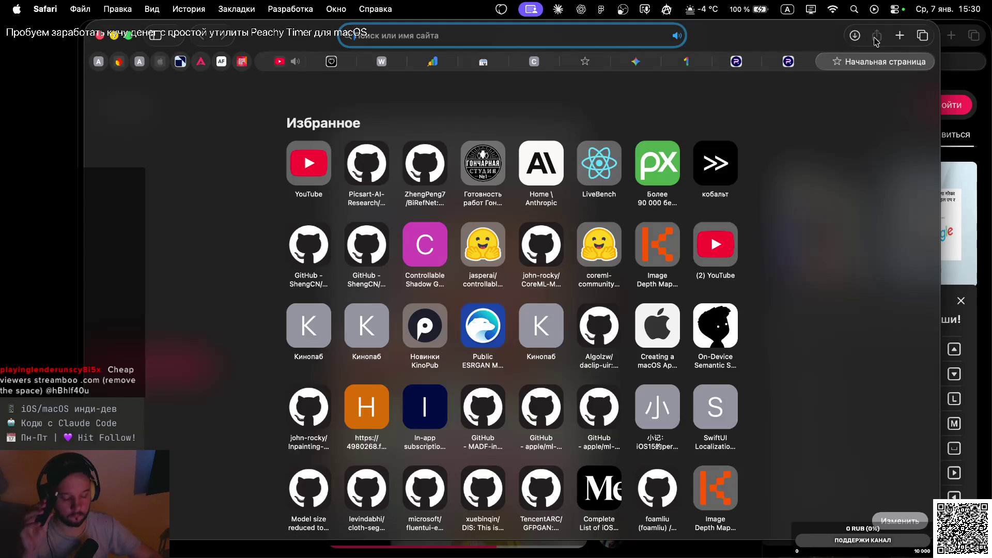
Load replicate.com, browse Explore, and open the FLUX.2 [pro] model page.
text(re)
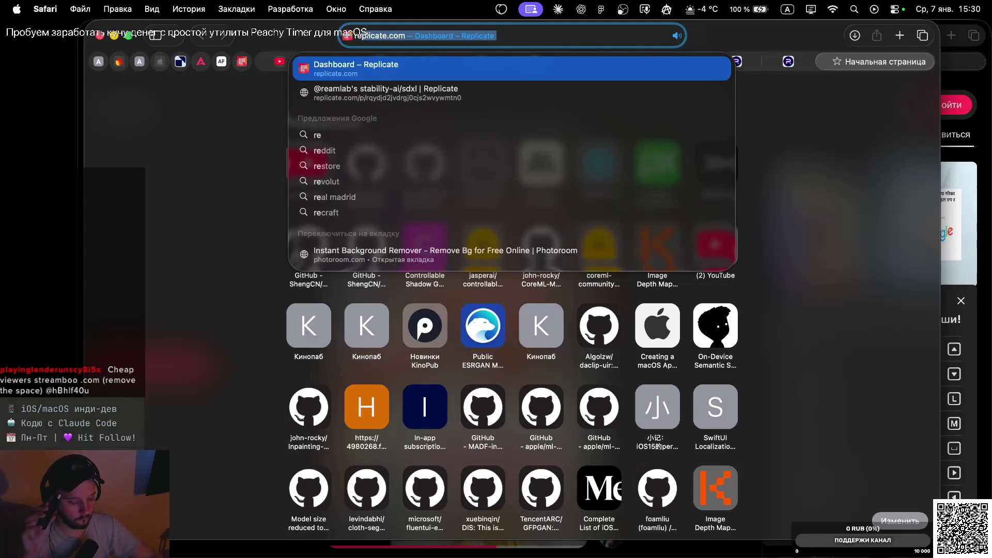
key(Return)
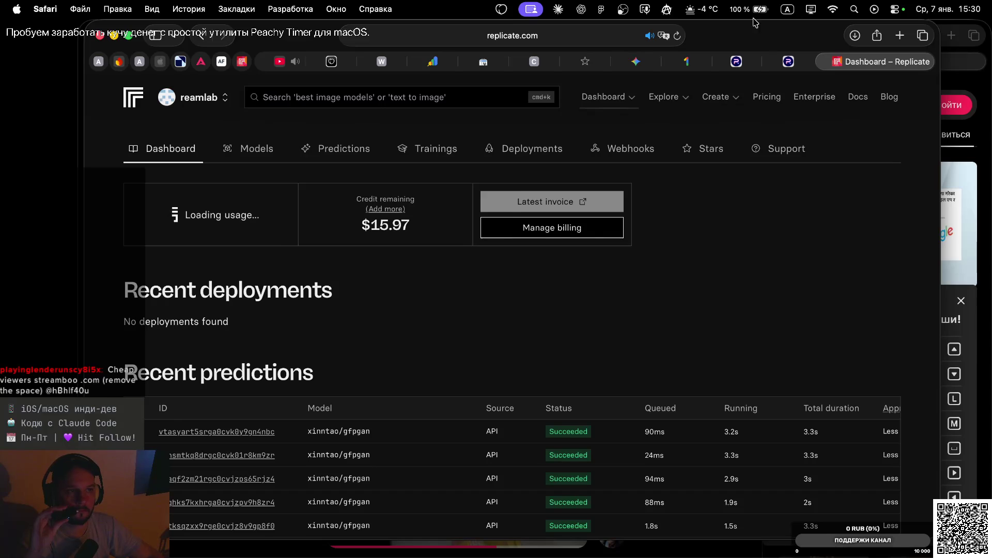
click(666, 98)
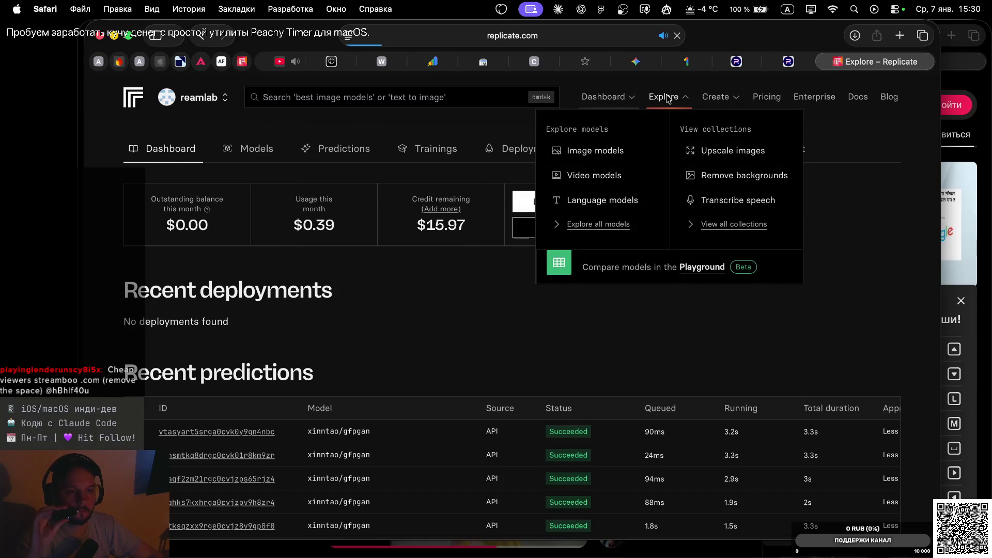
click(461, 272)
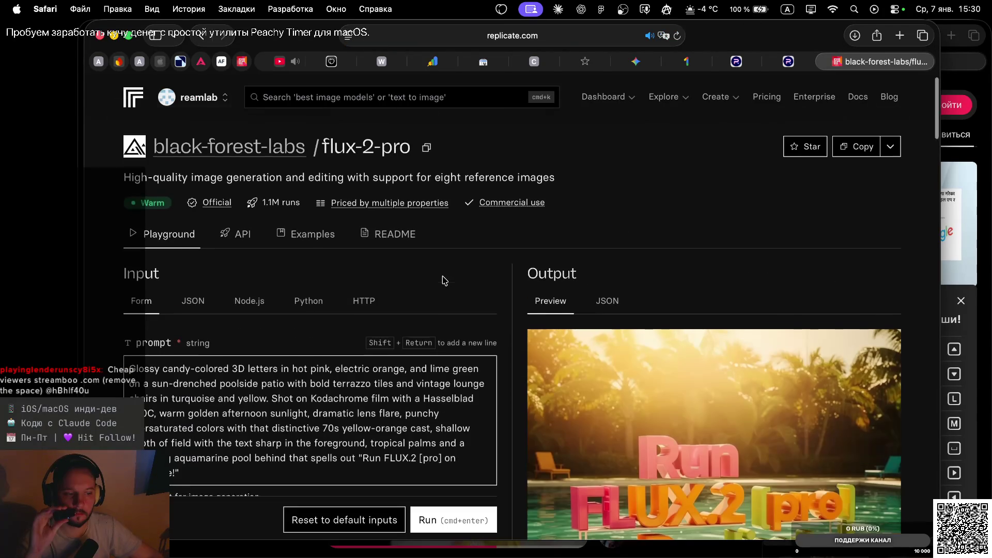
Scroll through the flux-2-pro playground's input options.
scroll(443, 279, down, 7)
scroll(444, 280, down, 2)
scroll(443, 280, up, 10)
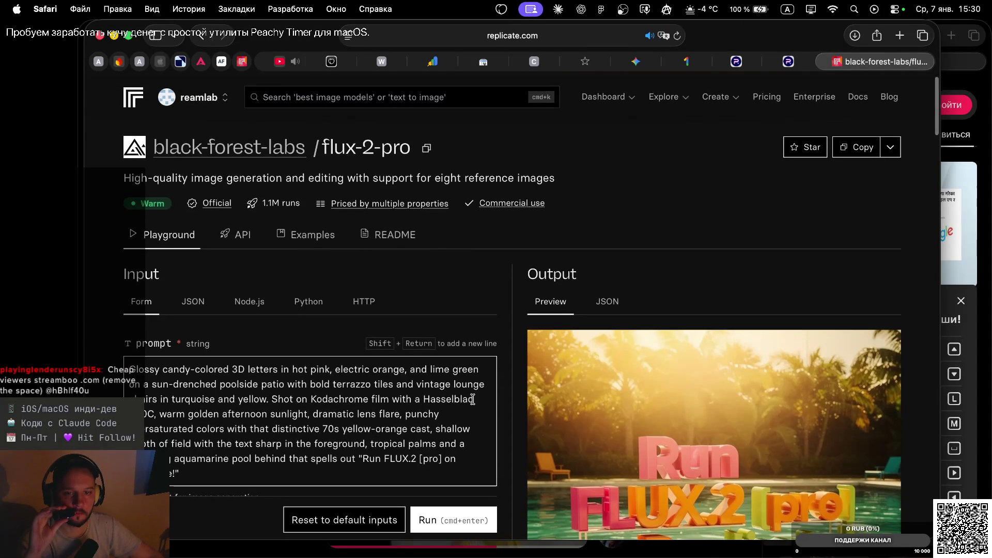
scroll(469, 372, down, 4)
scroll(472, 402, down, 6)
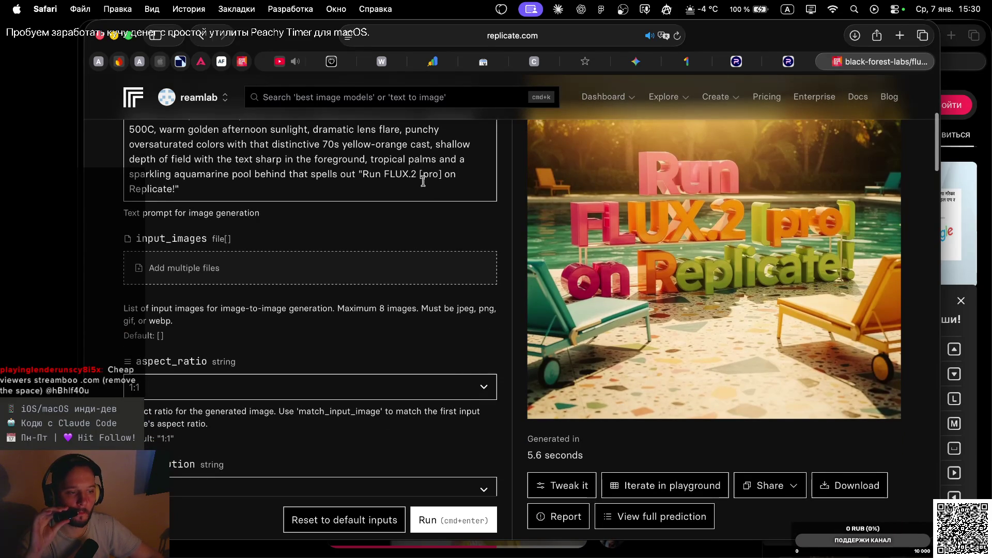
scroll(438, 253, down, 3)
scroll(437, 250, down, 2)
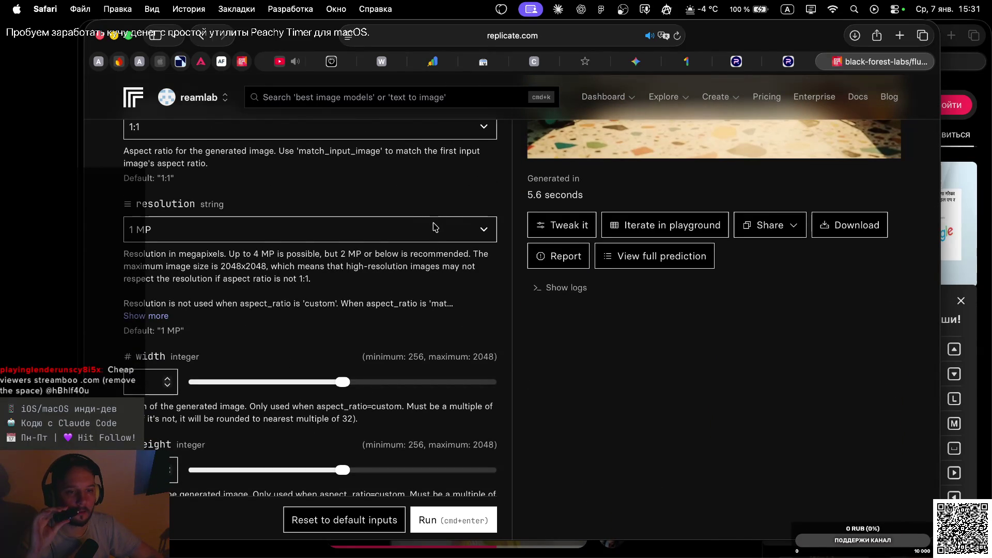
scroll(434, 228, up, 10)
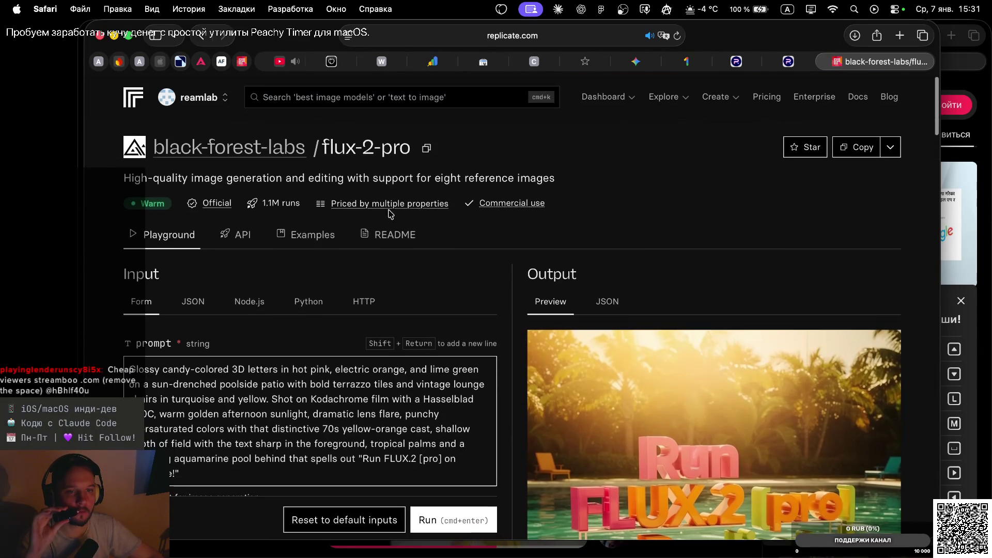
Open flux-2-pro's pricing details to check the $0.015 price.
click(390, 204)
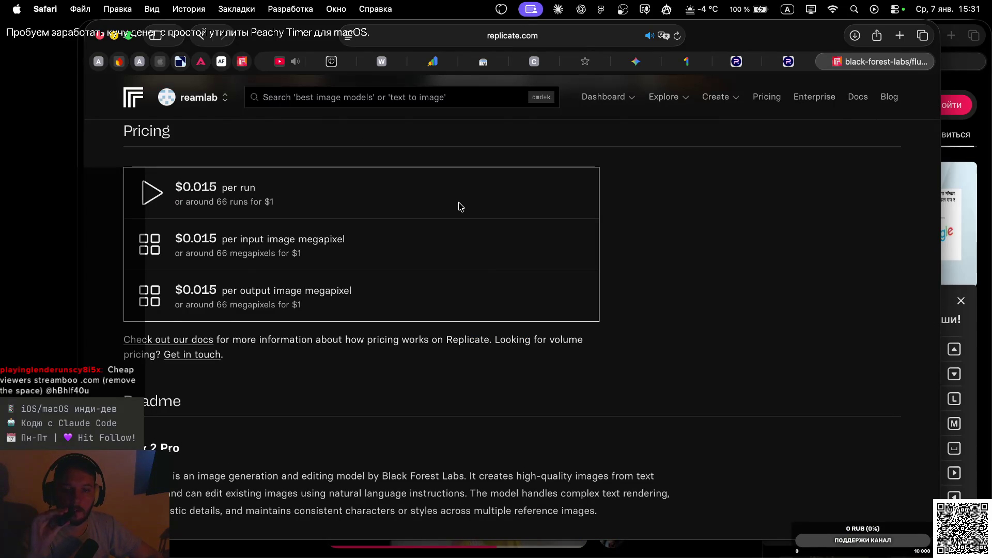
scroll(461, 207, up, 15)
scroll(461, 207, down, 20)
scroll(461, 207, up, 10)
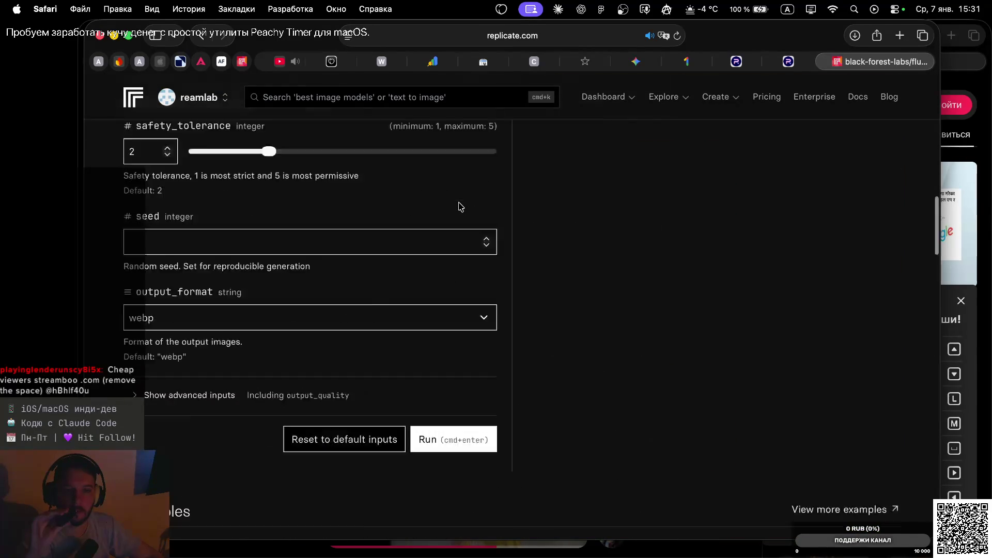
scroll(461, 207, up, 10)
click(401, 207)
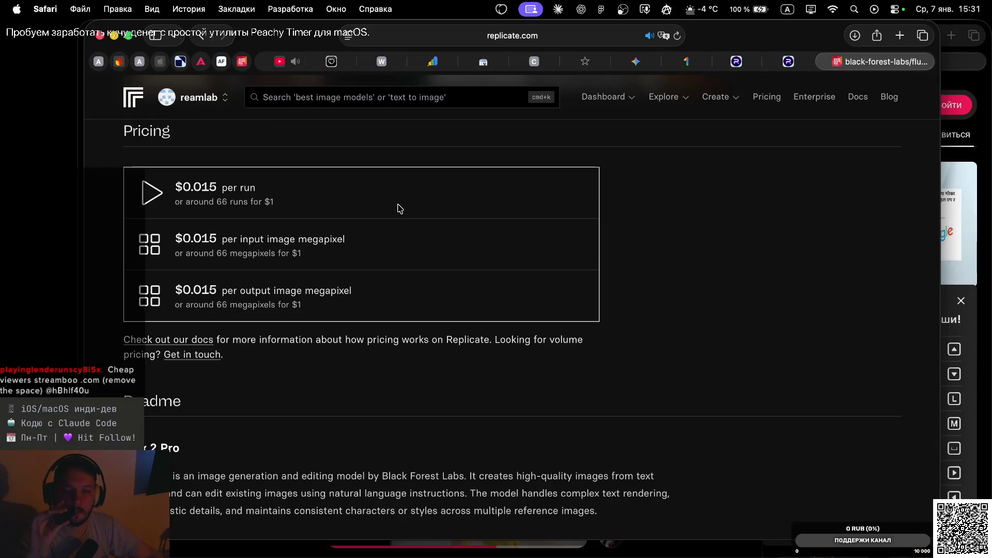
Scroll up and down the flux-2-pro page reviewing its inputs and pricing.
scroll(399, 208, up, 10)
scroll(400, 208, up, 10)
scroll(399, 208, up, 10)
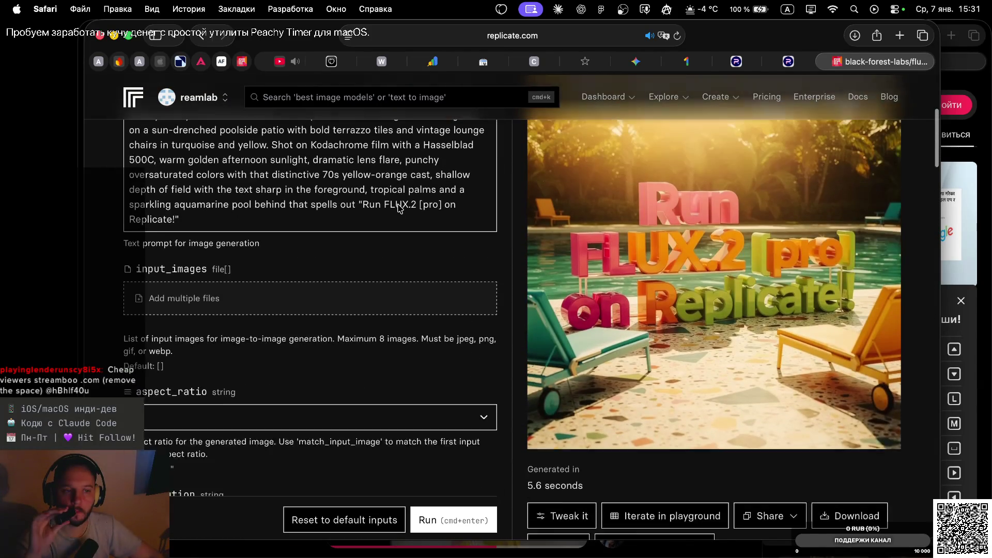
scroll(398, 204, up, 3)
scroll(398, 204, up, 3)
scroll(397, 232, up, 5)
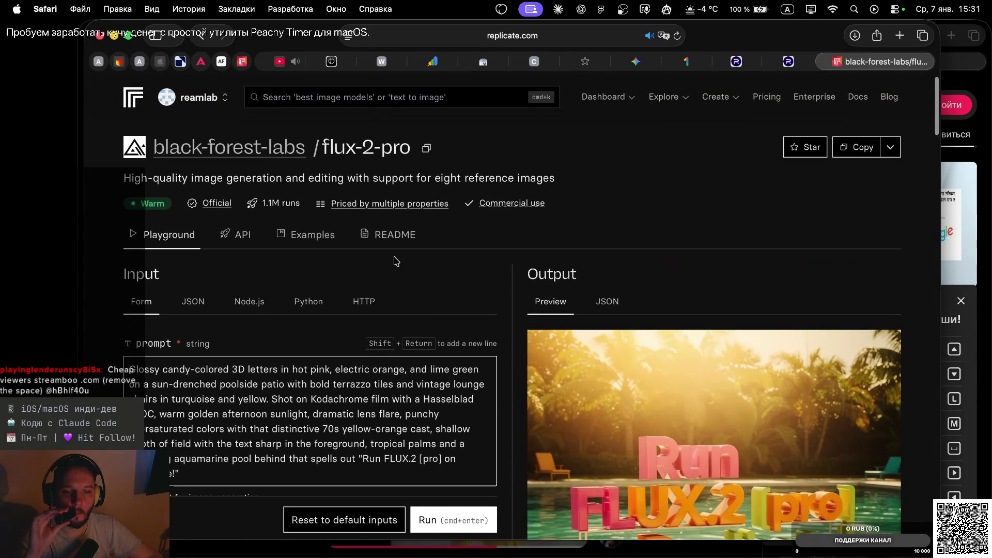
scroll(419, 323, down, 2)
scroll(419, 323, down, 1)
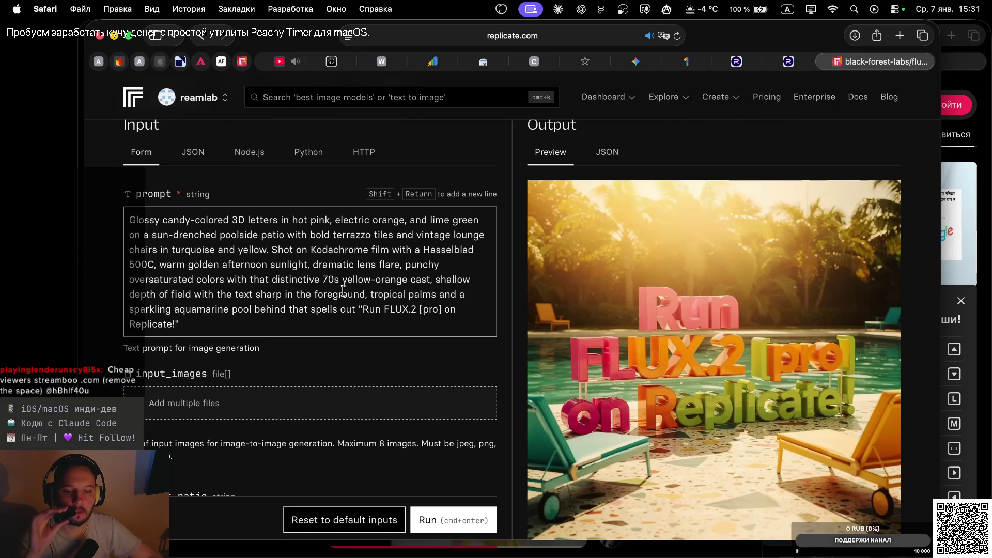
scroll(341, 289, down, 2)
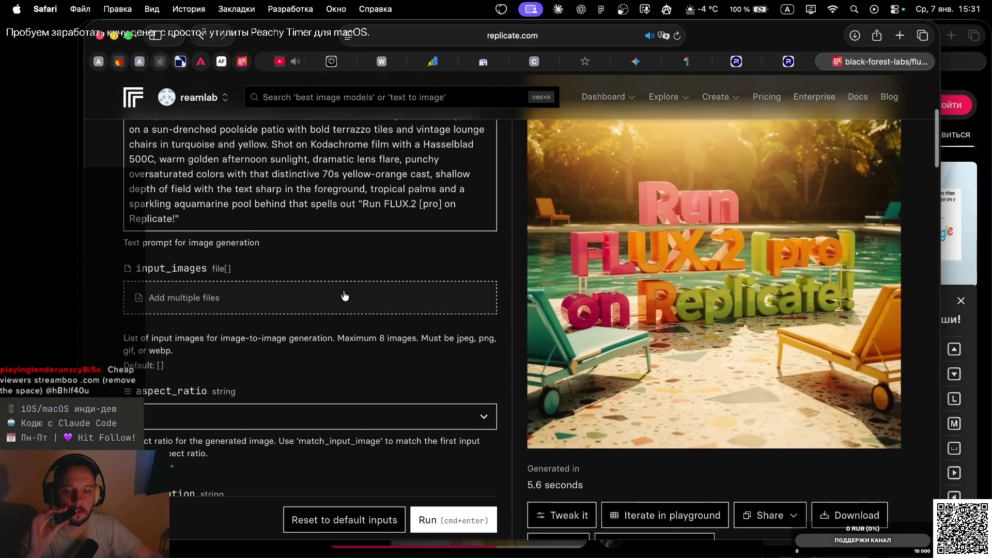
scroll(343, 292, up, 3)
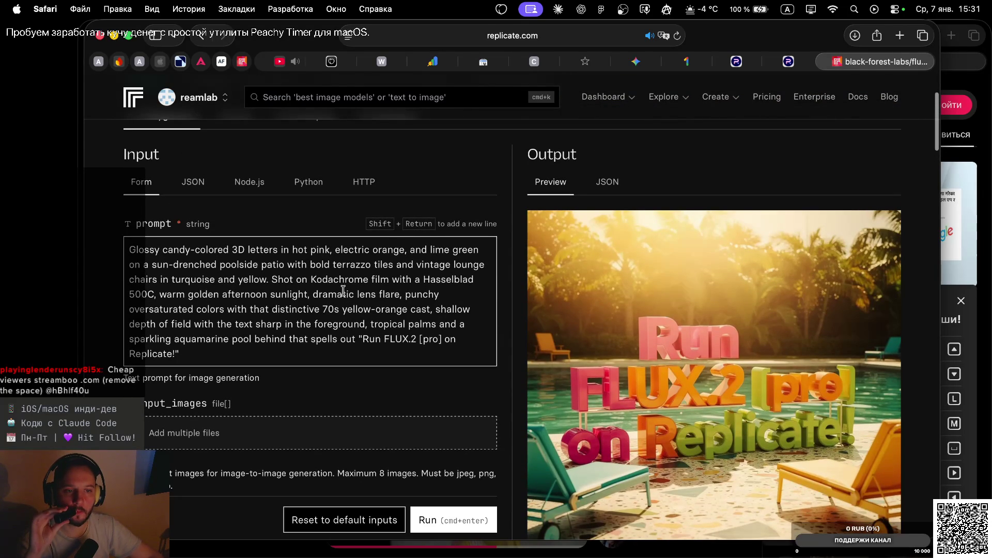
scroll(343, 290, down, 1)
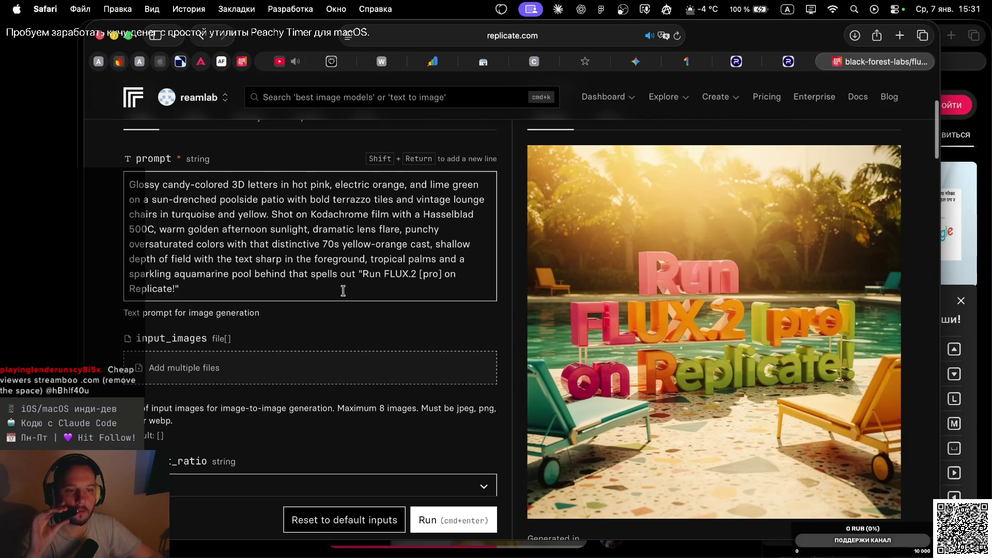
scroll(343, 291, down, 6)
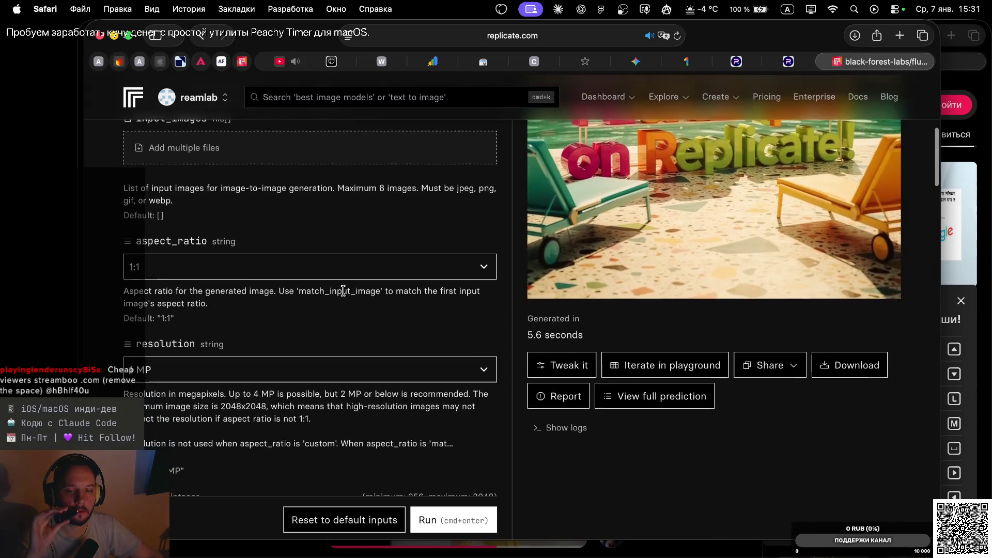
scroll(343, 291, down, 3)
scroll(343, 291, down, 1)
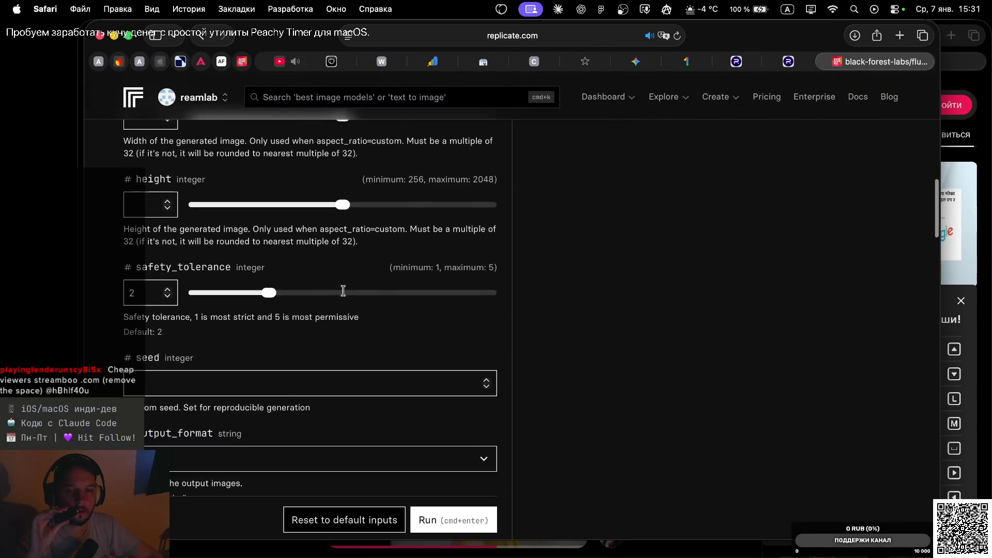
scroll(343, 291, down, 2)
scroll(343, 291, down, 1)
scroll(344, 293, up, 1)
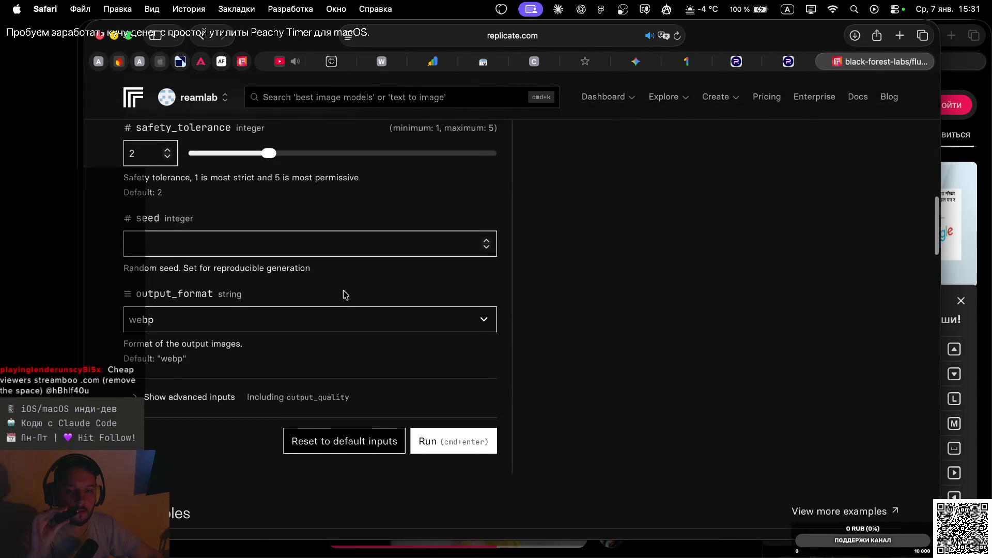
scroll(345, 295, up, 5)
scroll(345, 295, up, 5)
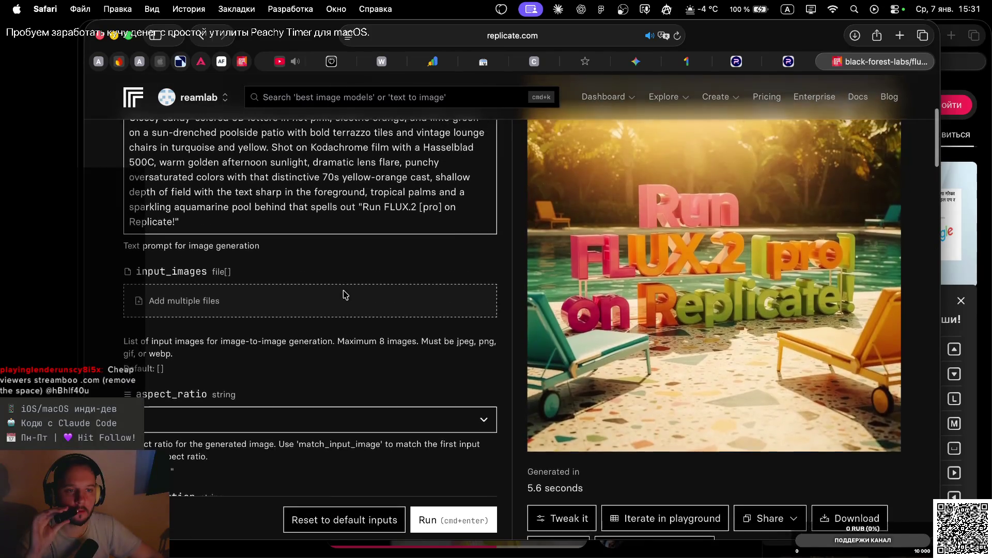
scroll(345, 294, up, 5)
Return to the Figma storyboard and clear the Frame 5 selection.
key(ctrl+Left)
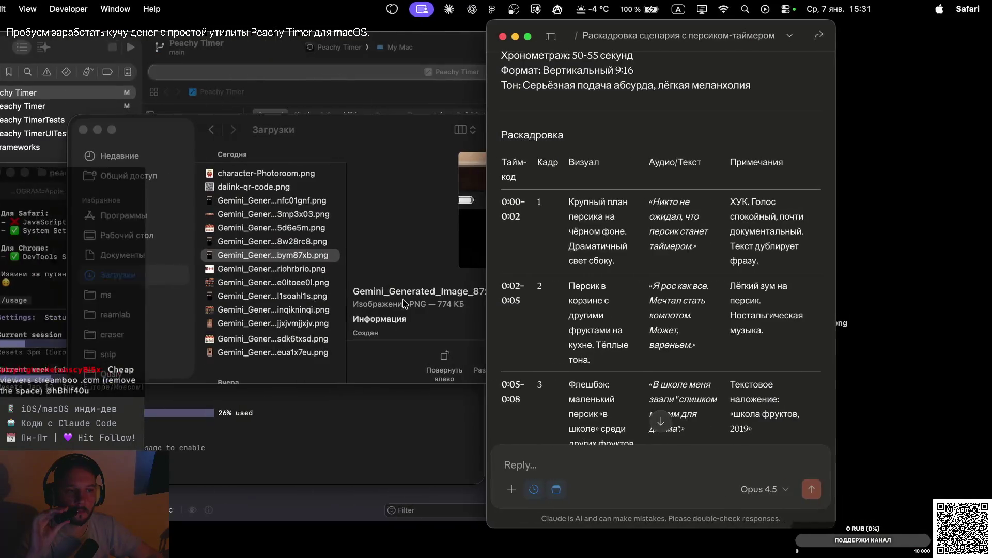
key(ctrl+Right)
key(ctrl+Right)
click(442, 124)
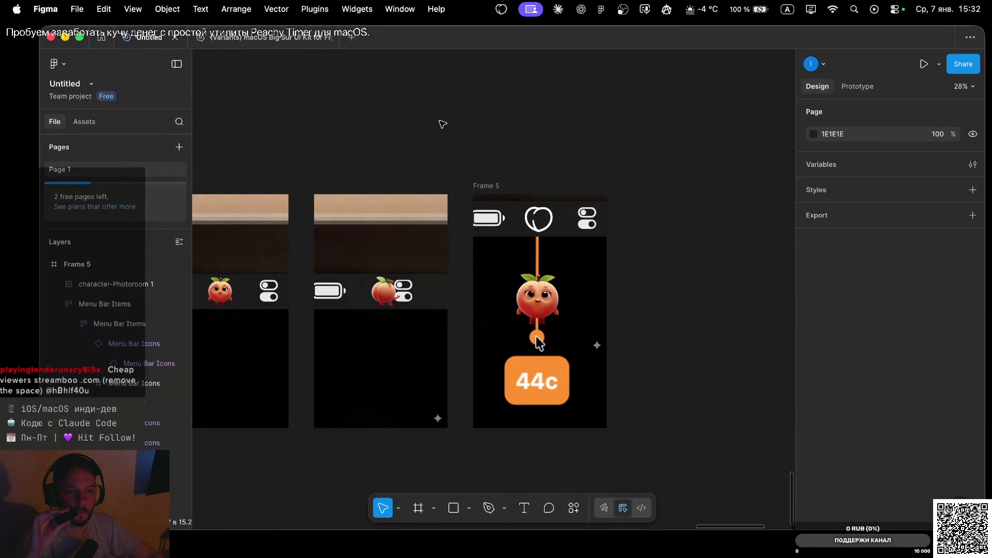
scroll(442, 124, down, 3)
scroll(442, 124, left, 2)
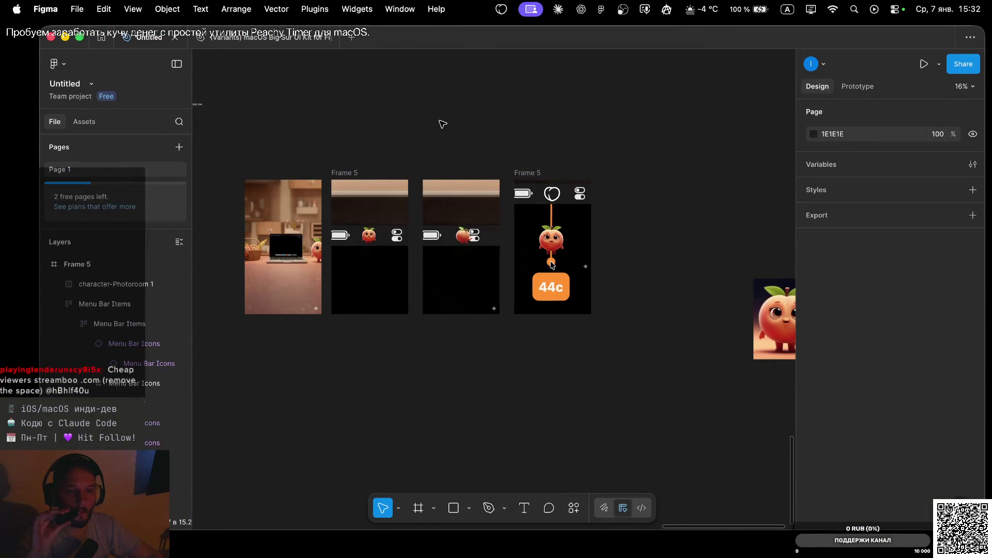